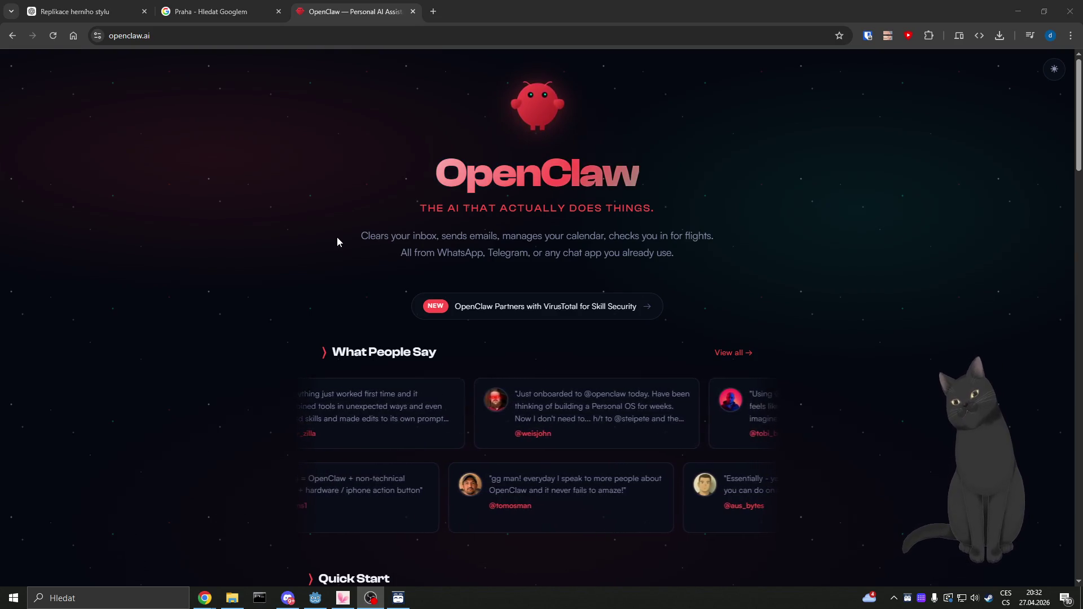
Step: Go to the CineStar Praha 9 page (cinestar.cz/cz/praha9) via the address bar suggestion for 'cine'
{"action": "left_click", "coordinate": [300, 251]}
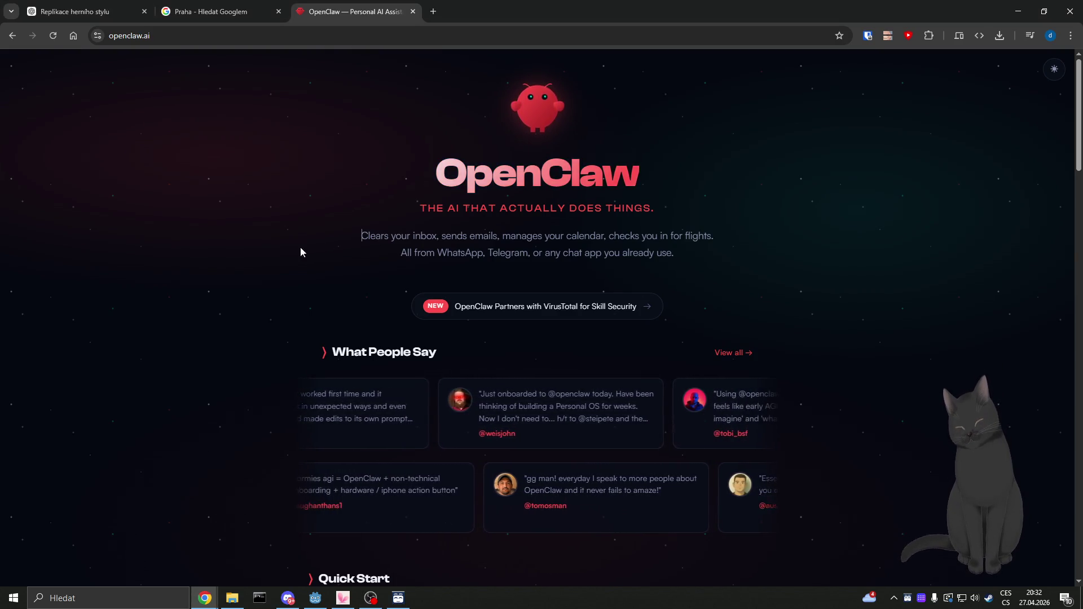
{"action": "left_click", "coordinate": [289, 42]}
{"action": "left_click", "coordinate": [262, 265]}
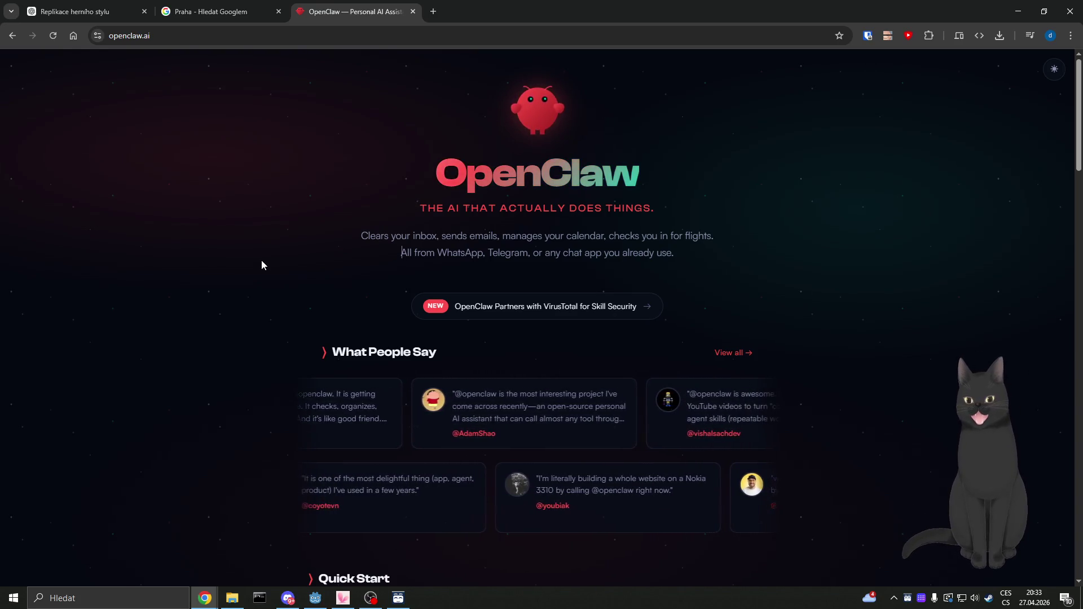
{"action": "left_click", "coordinate": [300, 35]}
{"action": "type", "text": "cine"}
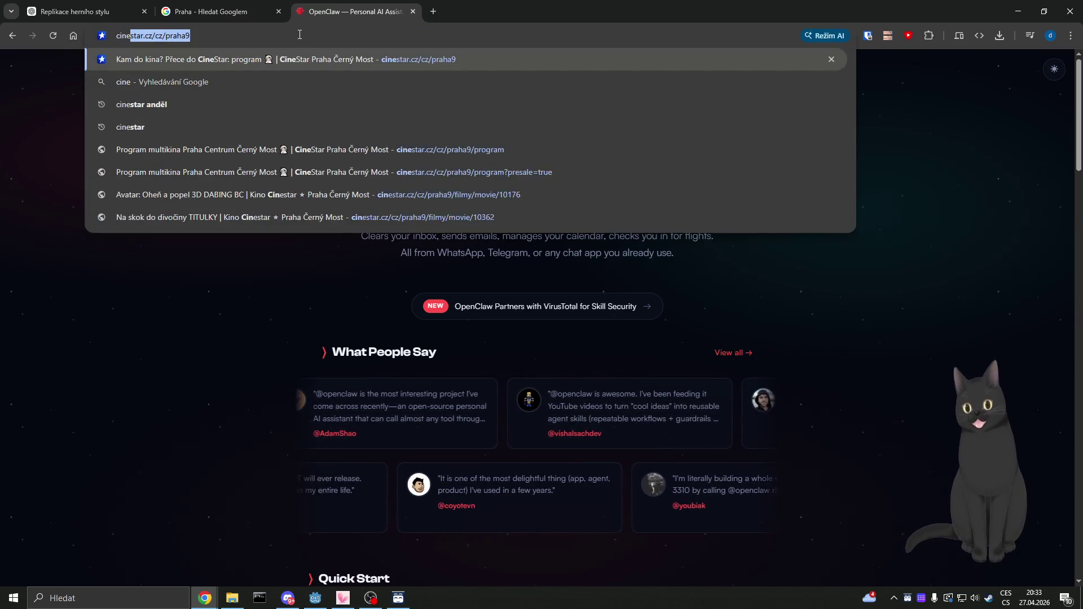
{"action": "key", "text": "Return"}
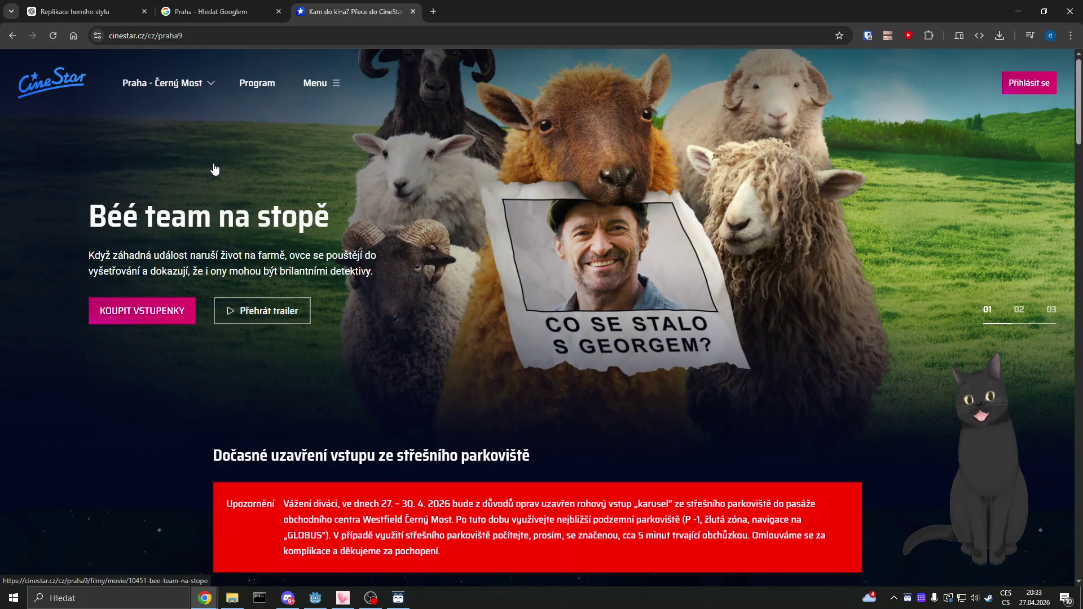
Step: Open the Program and browse today's films like Michael, Rally and Drama with their showtimes
{"action": "scroll", "coordinate": [223, 164], "scroll_direction": "down", "scroll_amount": 5}
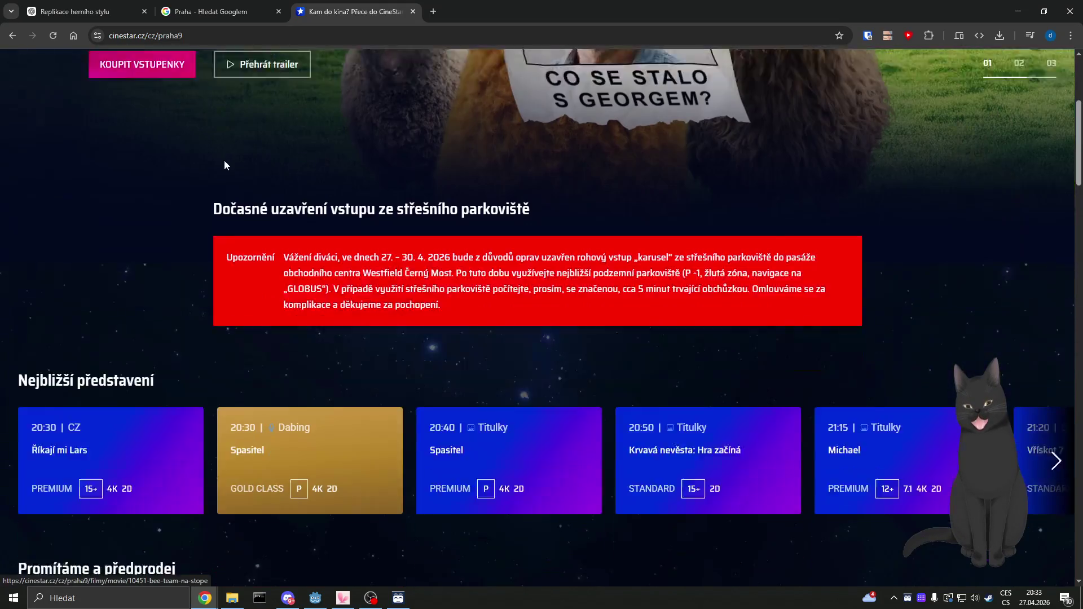
{"action": "scroll", "coordinate": [171, 286], "scroll_direction": "up", "scroll_amount": 5}
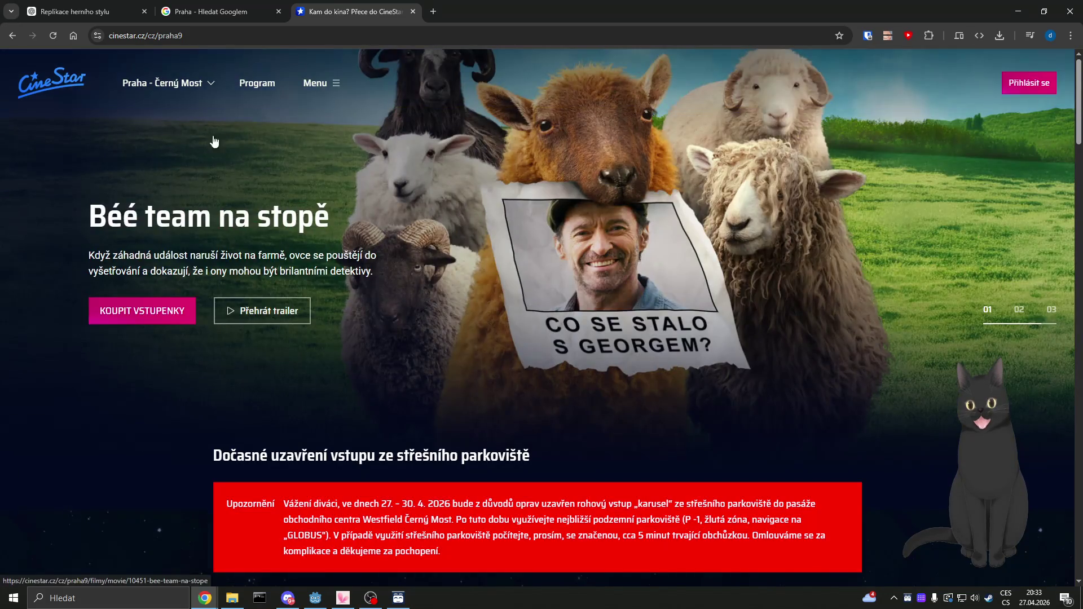
{"action": "left_click", "coordinate": [252, 89]}
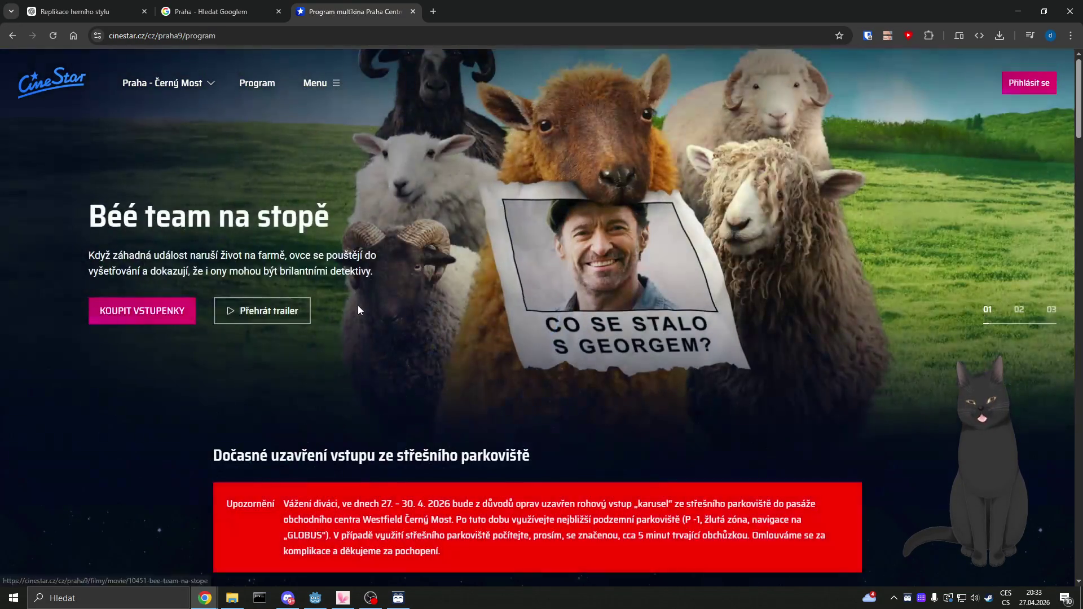
{"action": "scroll", "coordinate": [252, 345], "scroll_direction": "down", "scroll_amount": 13}
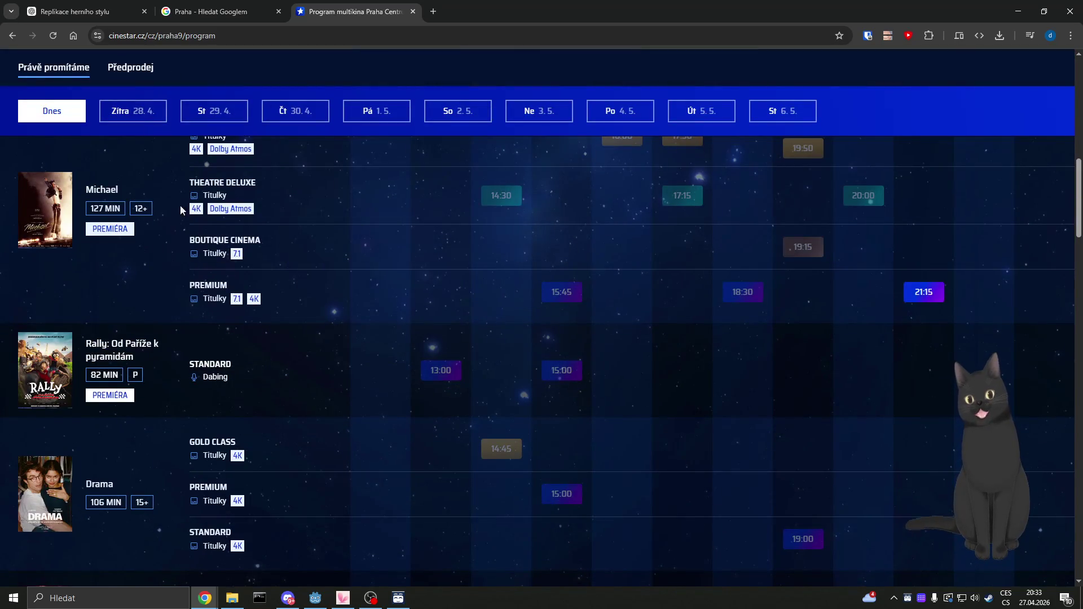
{"action": "scroll", "coordinate": [279, 290], "scroll_direction": "down", "scroll_amount": 5}
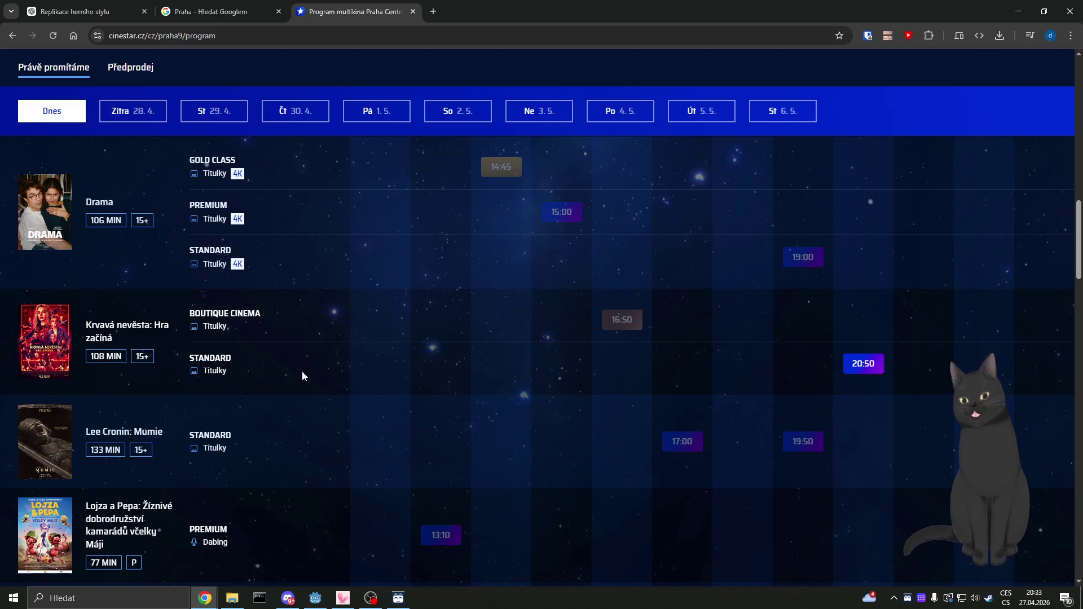
{"action": "scroll", "coordinate": [302, 371], "scroll_direction": "up", "scroll_amount": 10}
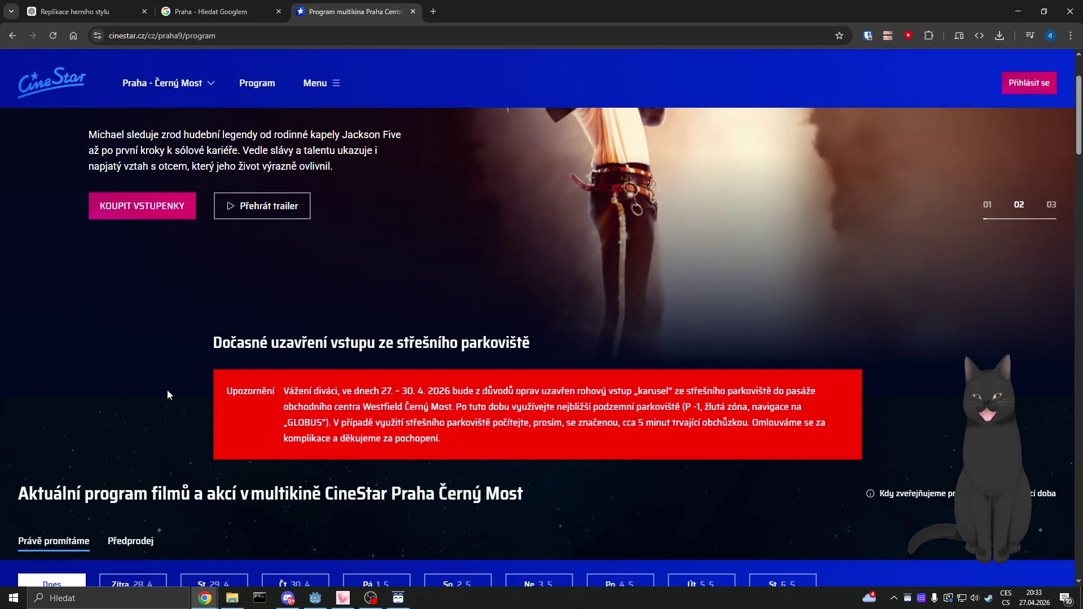
{"action": "scroll", "coordinate": [167, 390], "scroll_direction": "up", "scroll_amount": 2}
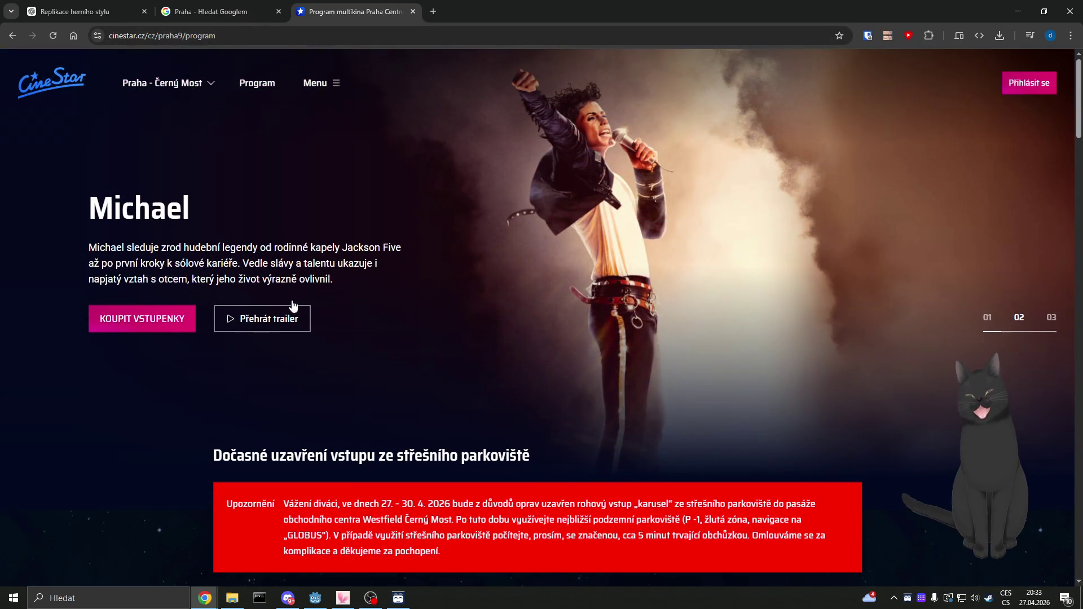
{"action": "scroll", "coordinate": [293, 312], "scroll_direction": "down", "scroll_amount": 6}
{"action": "scroll", "coordinate": [293, 307], "scroll_direction": "down", "scroll_amount": 8}
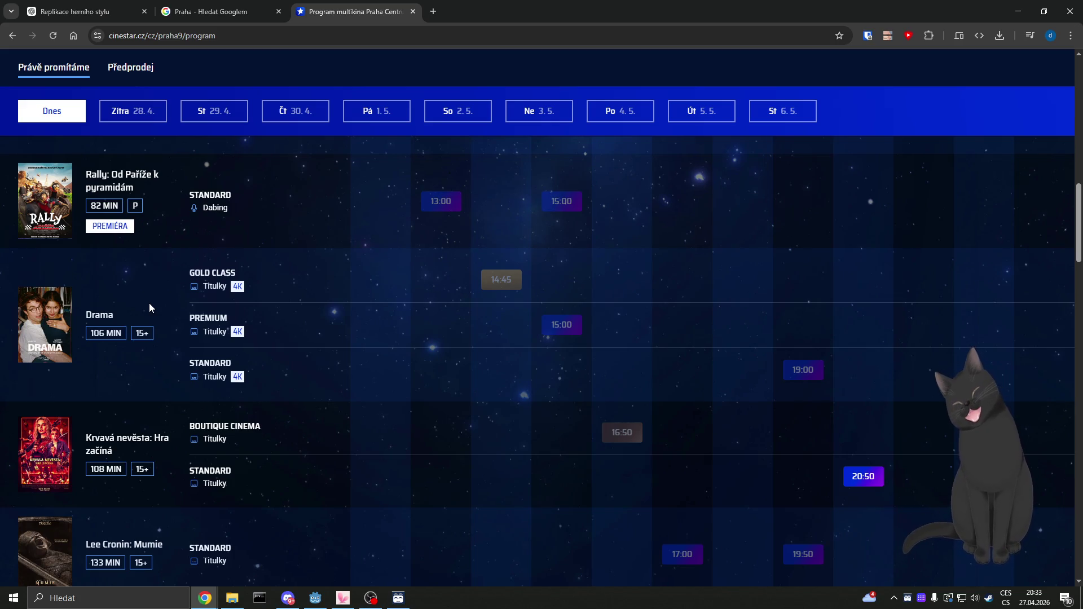
{"action": "scroll", "coordinate": [149, 305], "scroll_direction": "up", "scroll_amount": 10}
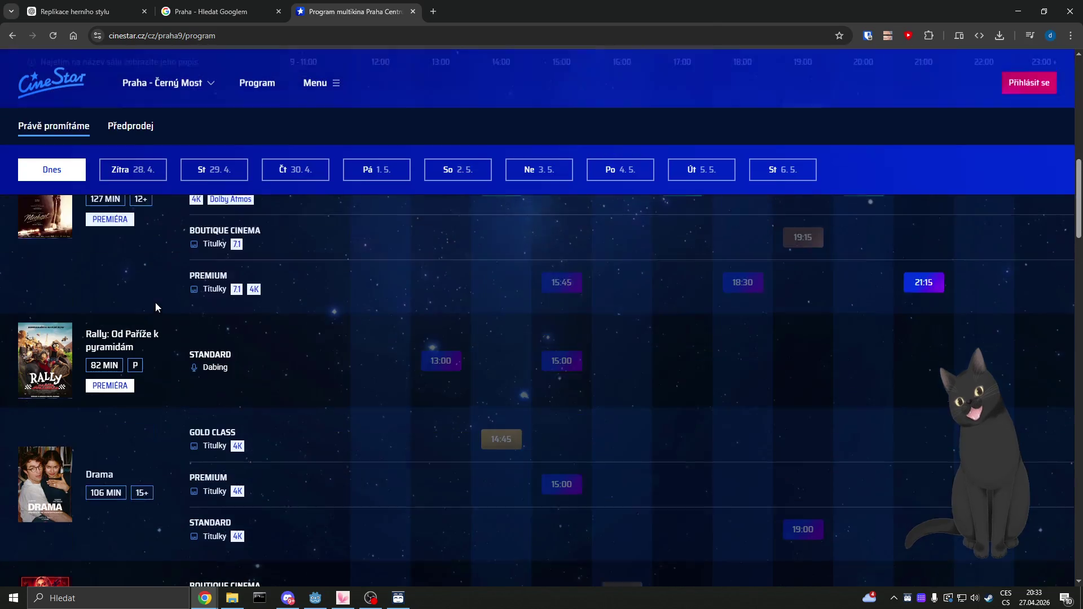
{"action": "scroll", "coordinate": [147, 336], "scroll_direction": "down", "scroll_amount": 5}
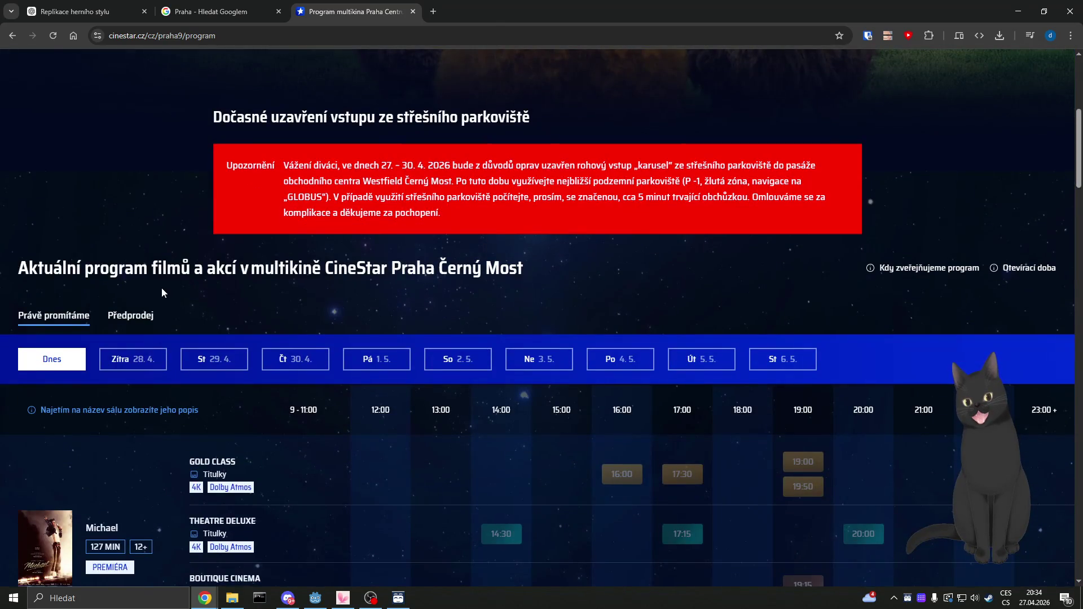
{"action": "scroll", "coordinate": [169, 302], "scroll_direction": "down", "scroll_amount": 4}
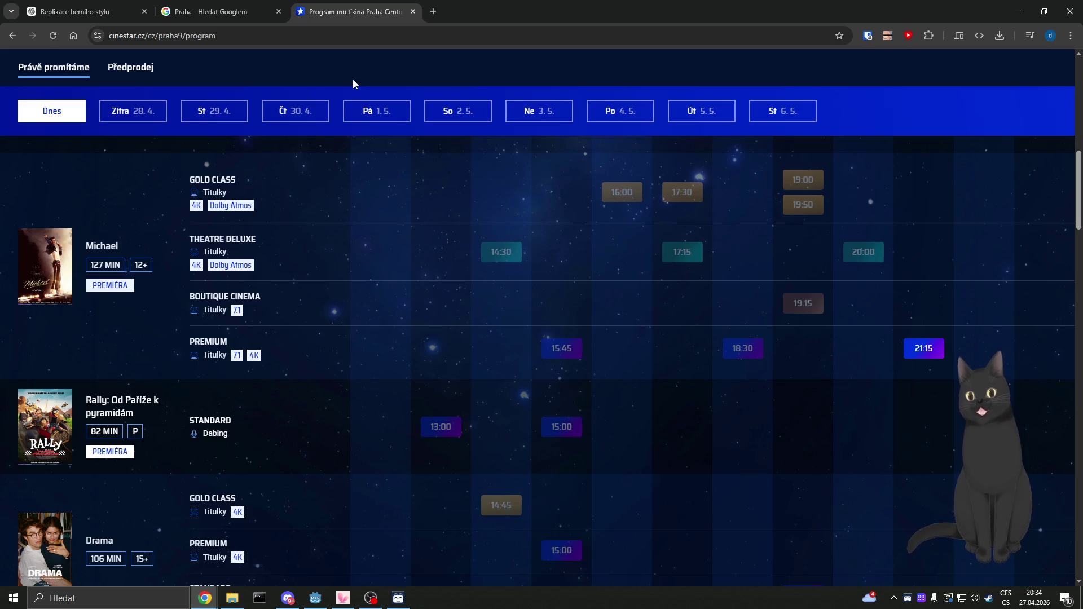
Step: Search Google for 'kosik mcp' and open the Rohlik MCP Server result
{"action": "left_click", "coordinate": [357, 45]}
{"action": "type", "text": "kos"}
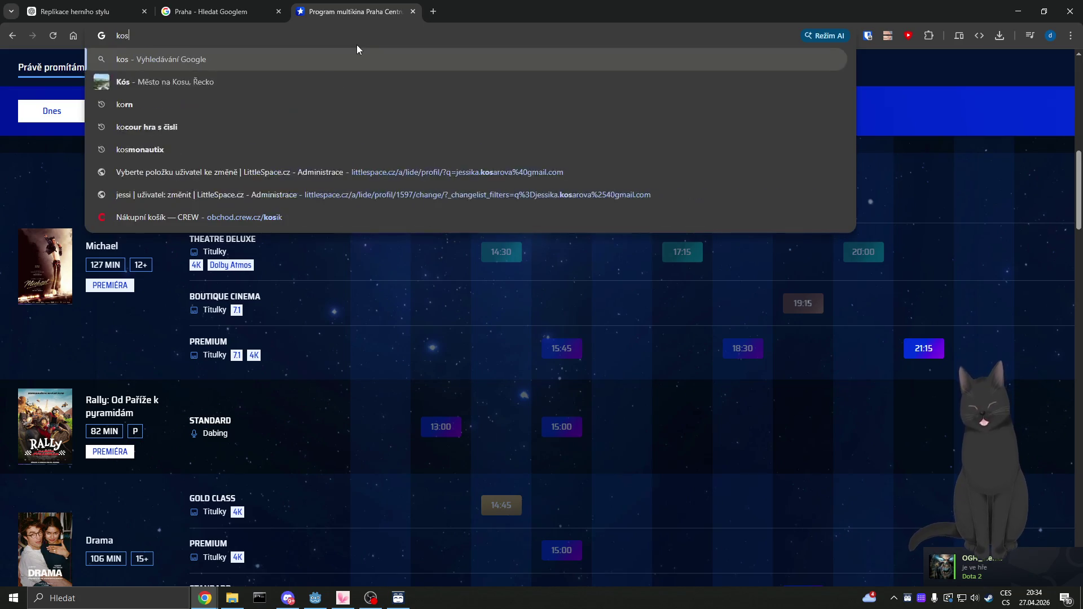
{"action": "type", "text": "ik mcp"}
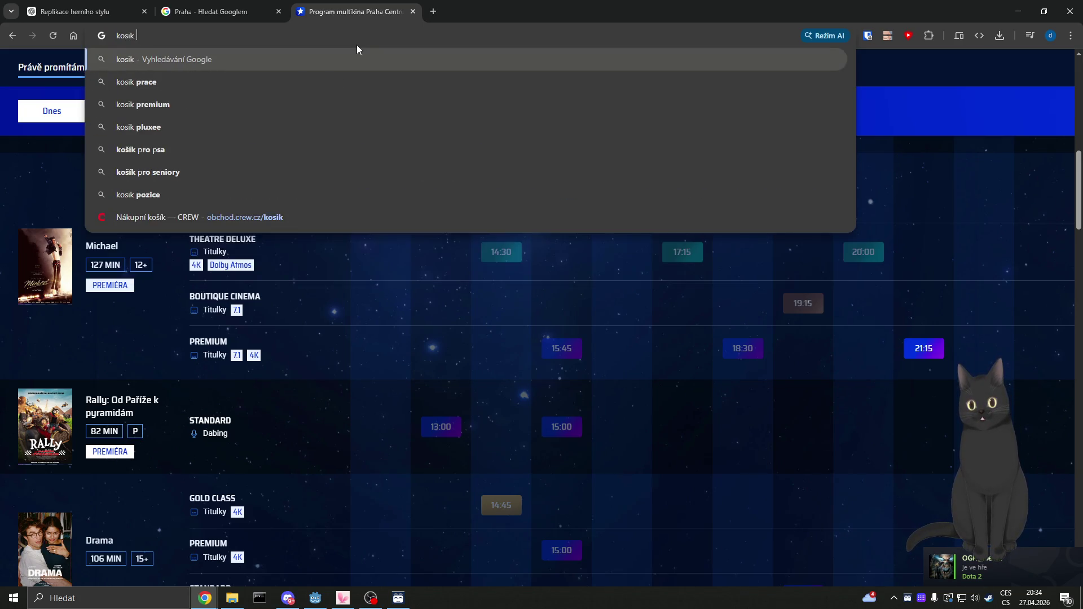
{"action": "key", "text": "Return"}
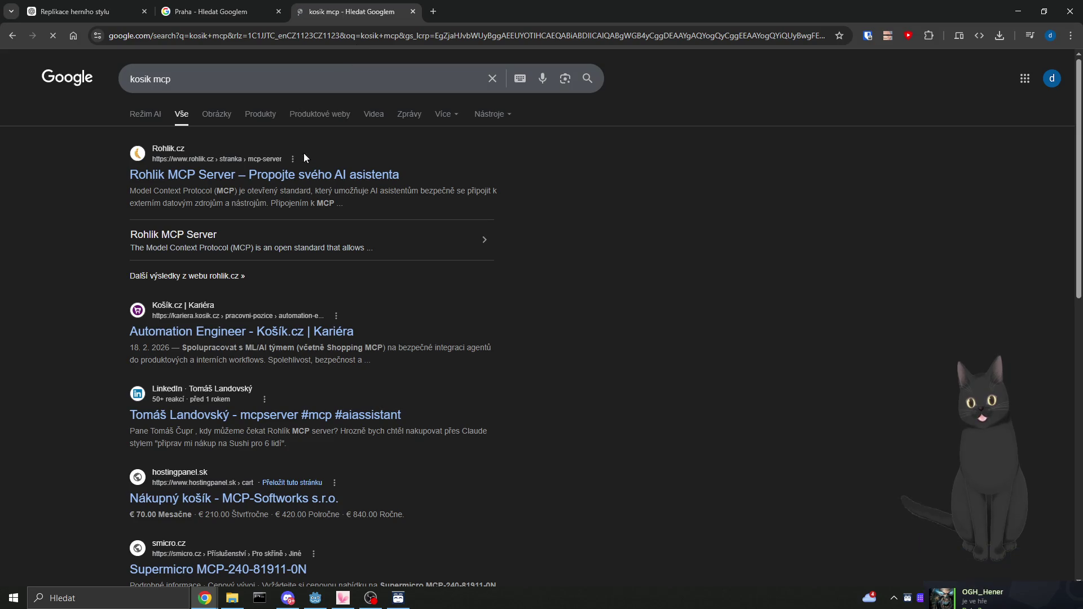
{"action": "left_click", "coordinate": [296, 173]}
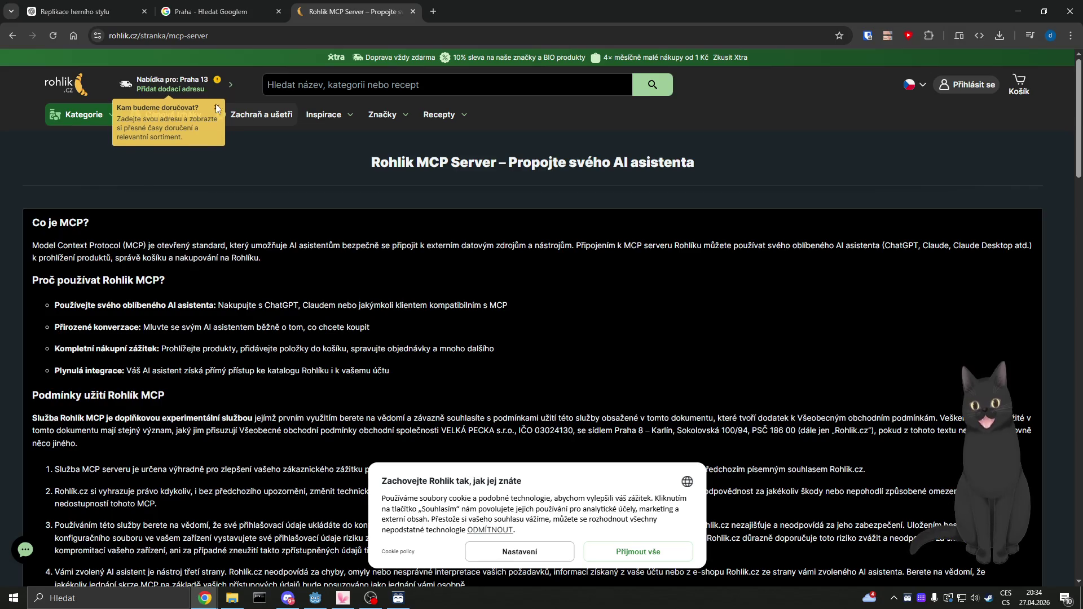
Step: Accept all cookies (Přijmout vše) and scroll through the MCP server page's setup config
{"action": "left_click", "coordinate": [637, 553]}
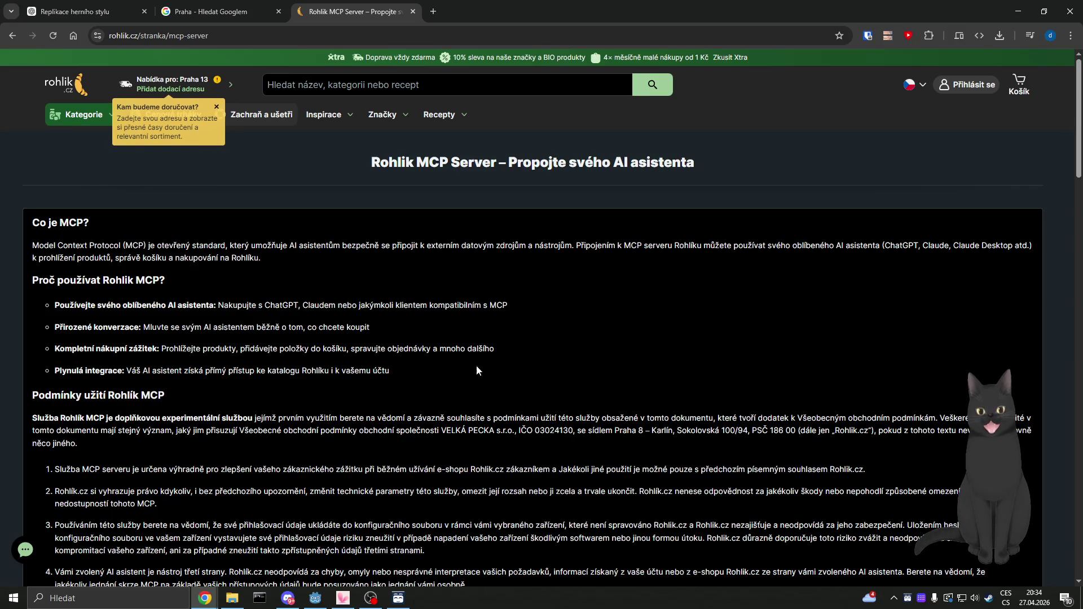
{"action": "scroll", "coordinate": [339, 323], "scroll_direction": "down", "scroll_amount": 10}
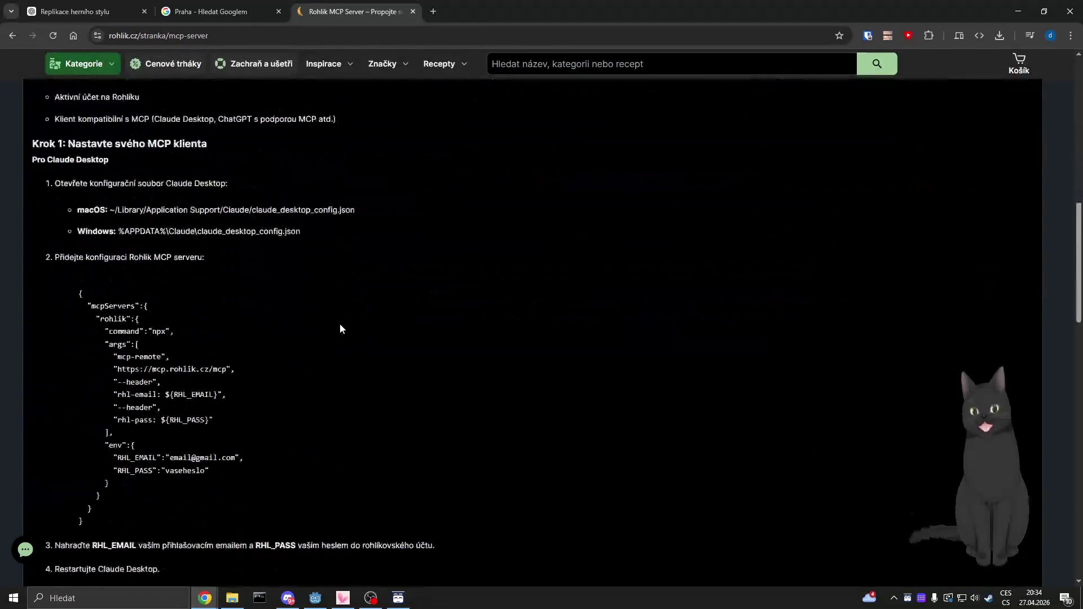
{"action": "scroll", "coordinate": [361, 350], "scroll_direction": "up", "scroll_amount": 5}
{"action": "scroll", "coordinate": [386, 409], "scroll_direction": "down", "scroll_amount": 4}
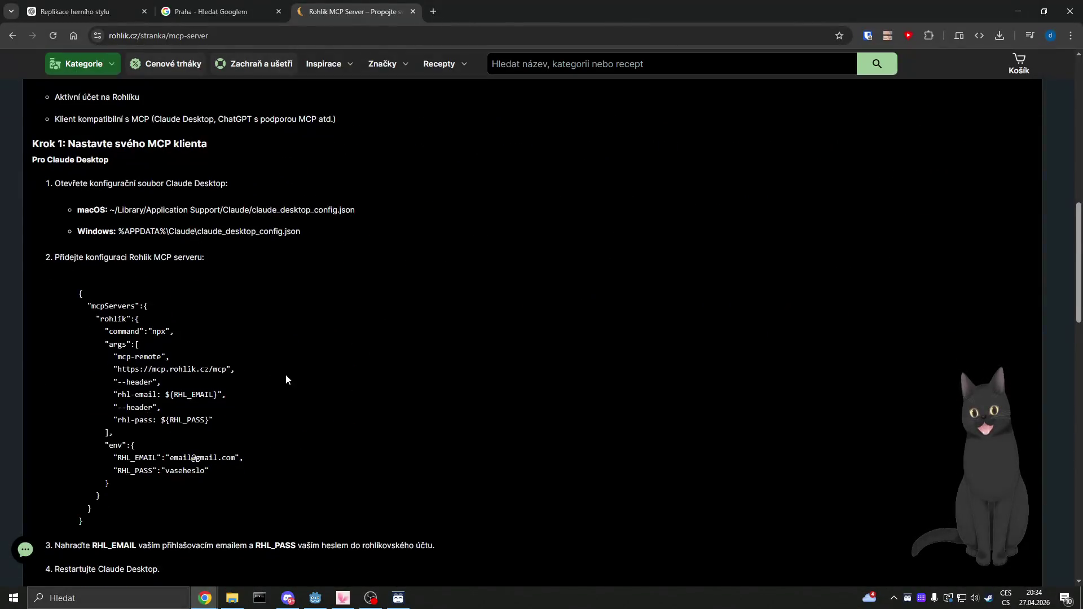
{"action": "scroll", "coordinate": [299, 383], "scroll_direction": "down", "scroll_amount": 8}
{"action": "scroll", "coordinate": [350, 400], "scroll_direction": "up", "scroll_amount": 8}
{"action": "scroll", "coordinate": [389, 414], "scroll_direction": "up", "scroll_amount": 15}
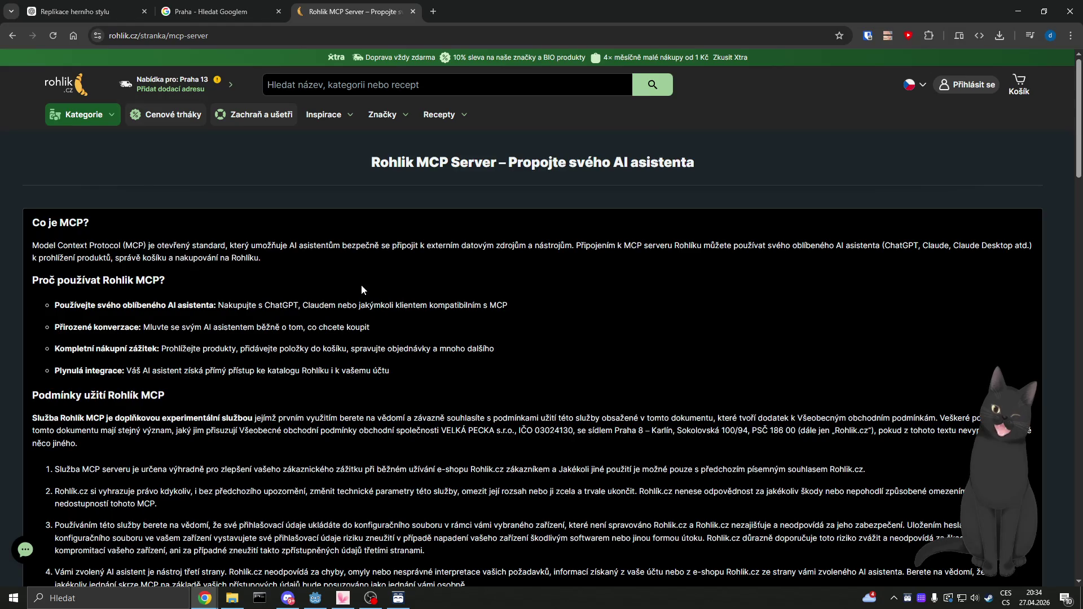
{"action": "left_click", "coordinate": [337, 35]}
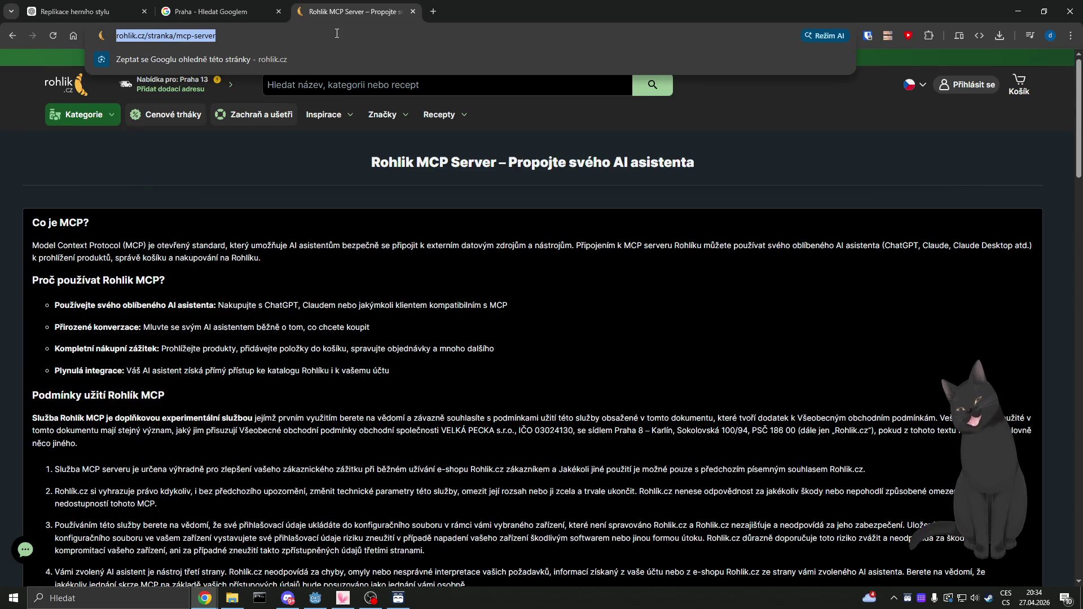
Step: Search 'openclaw skill', refine the query to 'openclaw hub', and open the ClawHub (clawhub.ai) result
{"action": "type", "text": "opencla"}
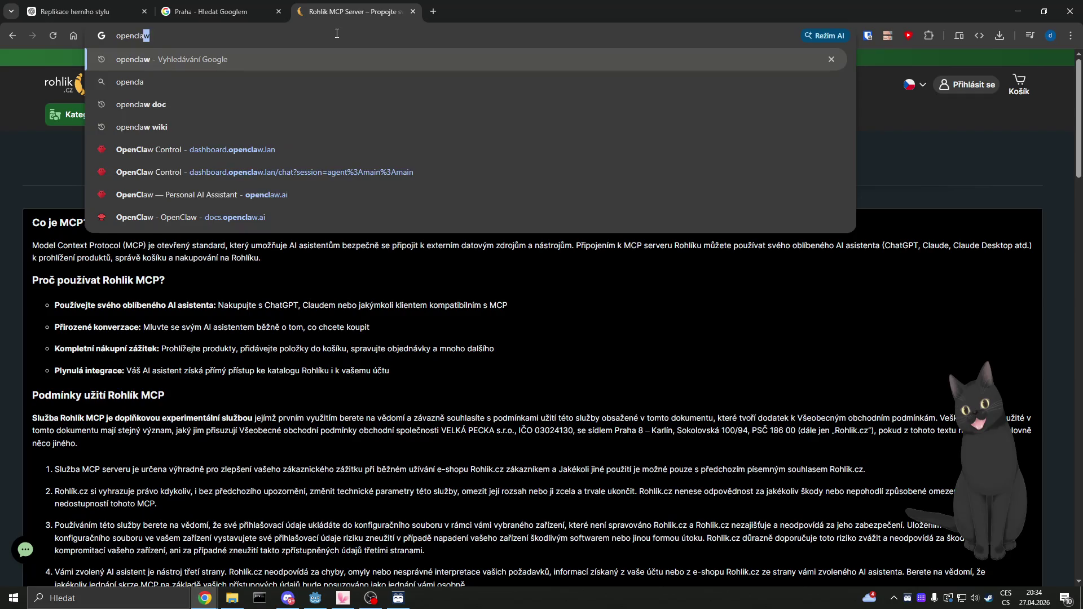
{"action": "type", "text": "w skill"}
{"action": "key", "text": "Return"}
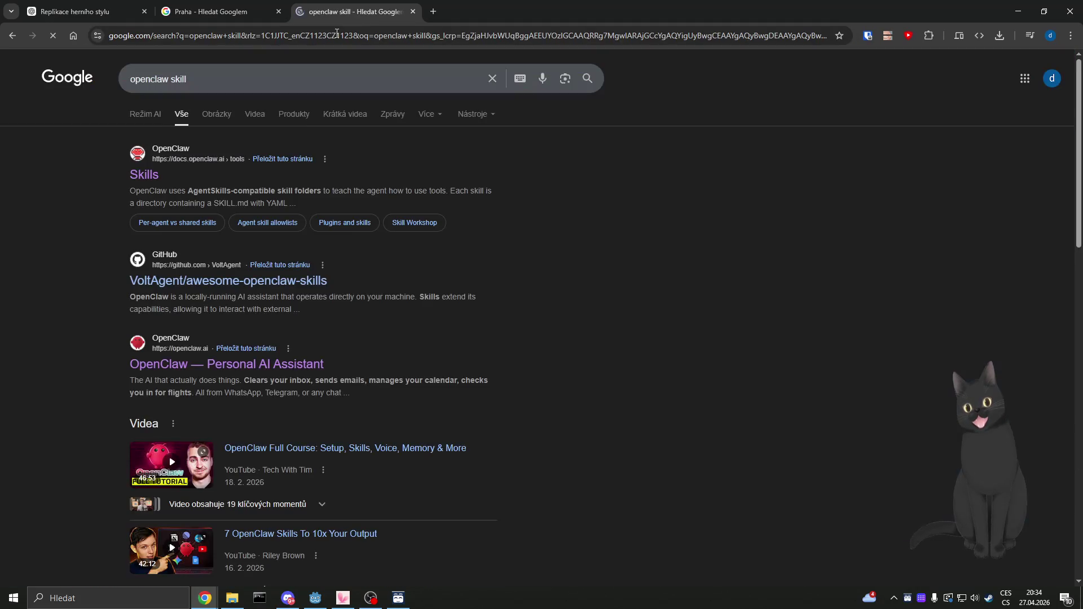
{"action": "left_click", "coordinate": [256, 77]}
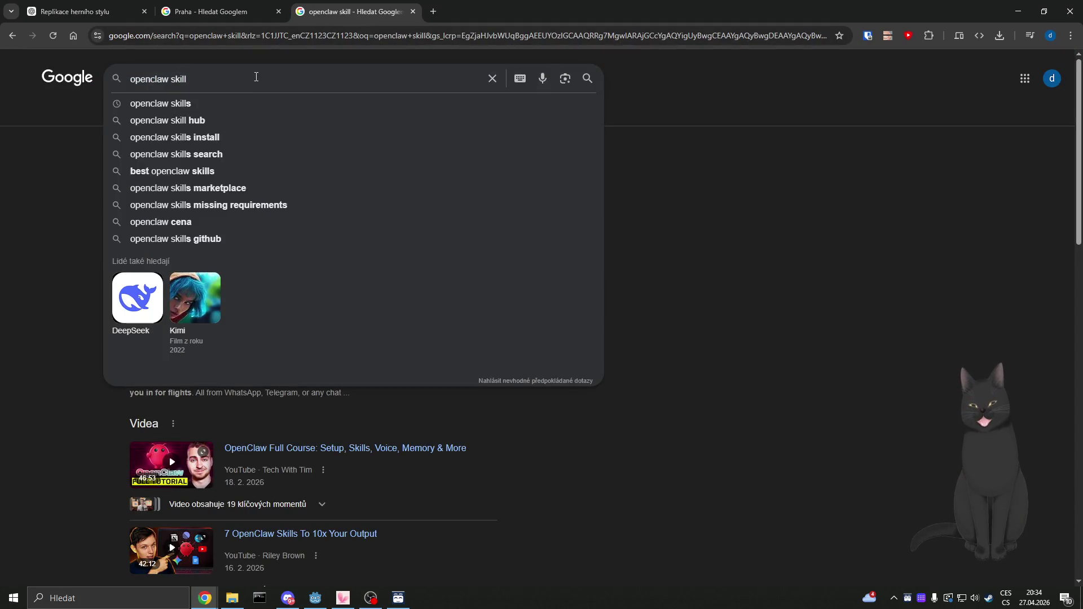
{"action": "key", "text": "BackSpace"}
{"action": "key", "text": "BackSpace"}
{"action": "key", "text": "BackSpace"}
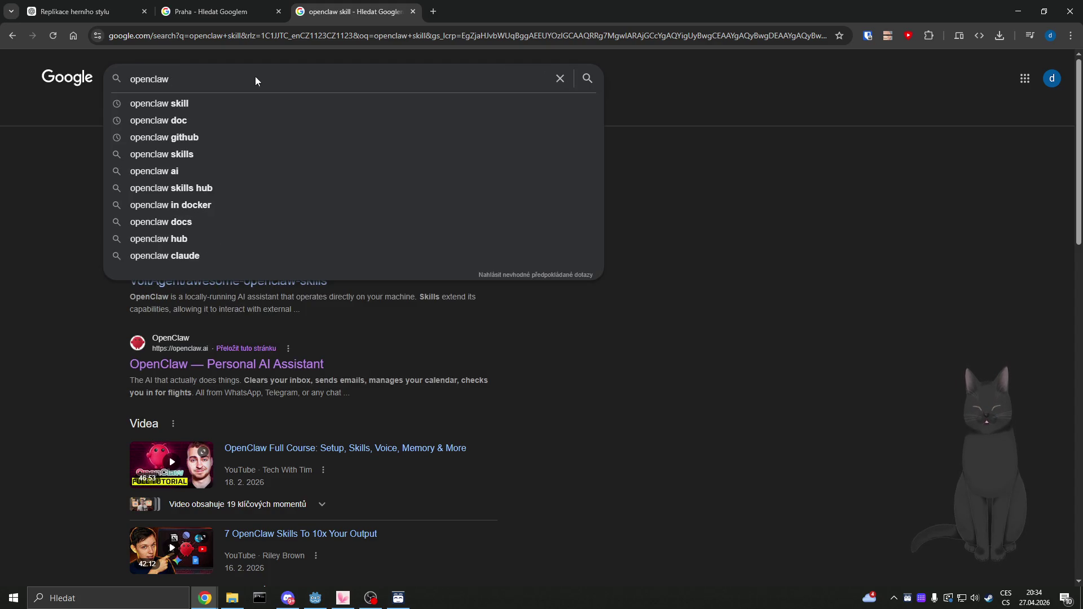
{"action": "type", "text": " hub"}
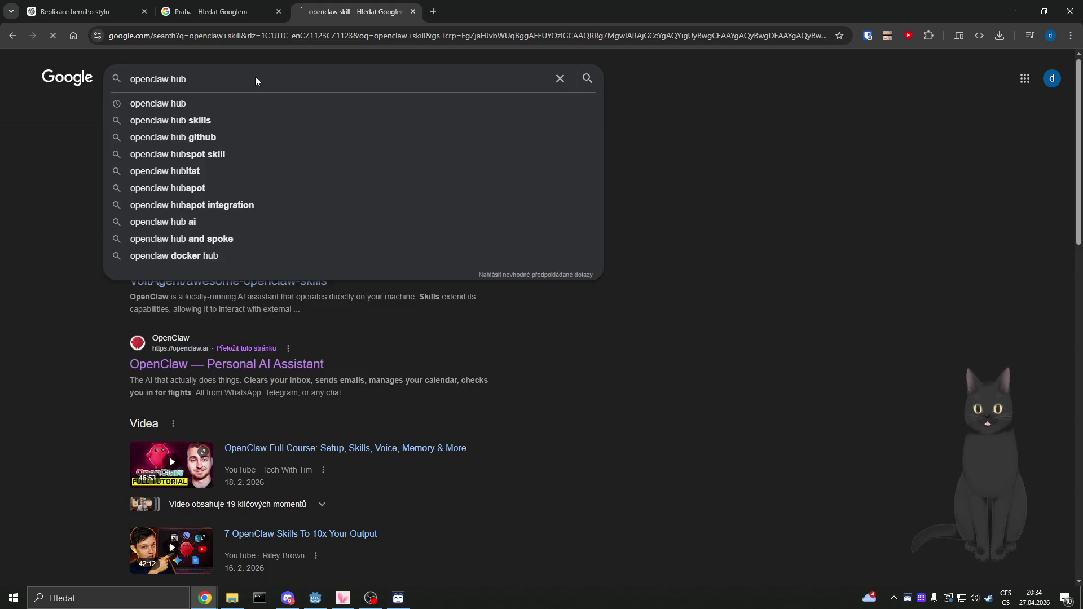
{"action": "key", "text": "Return"}
{"action": "left_click", "coordinate": [170, 176]}
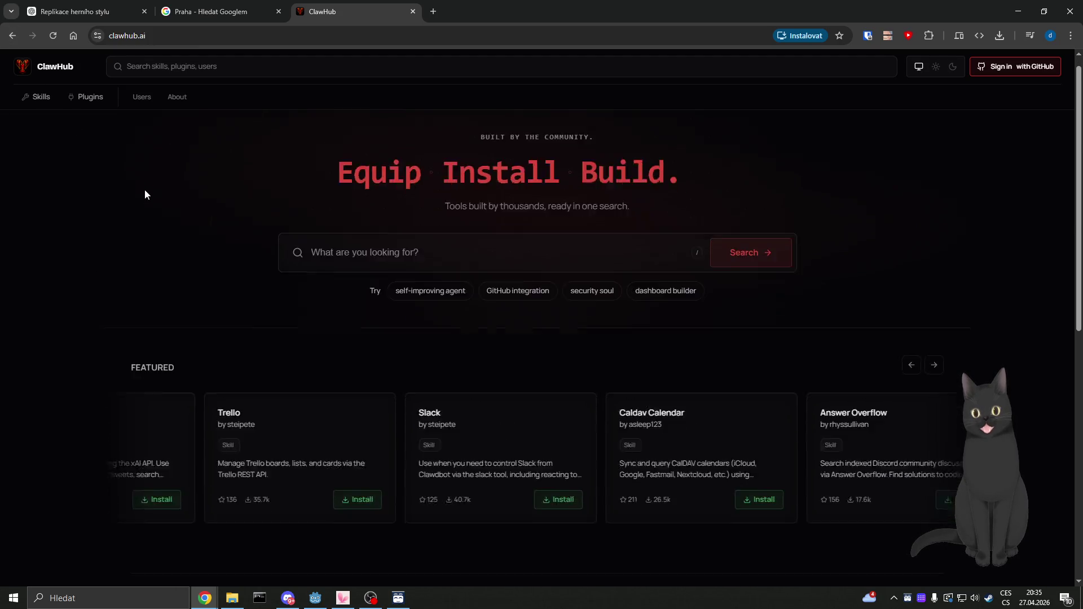
Step: Open the Skills catalogue, try a 'python' search, then clear the query
{"action": "scroll", "coordinate": [144, 190], "scroll_direction": "down", "scroll_amount": 10}
{"action": "scroll", "coordinate": [145, 194], "scroll_direction": "up", "scroll_amount": 10}
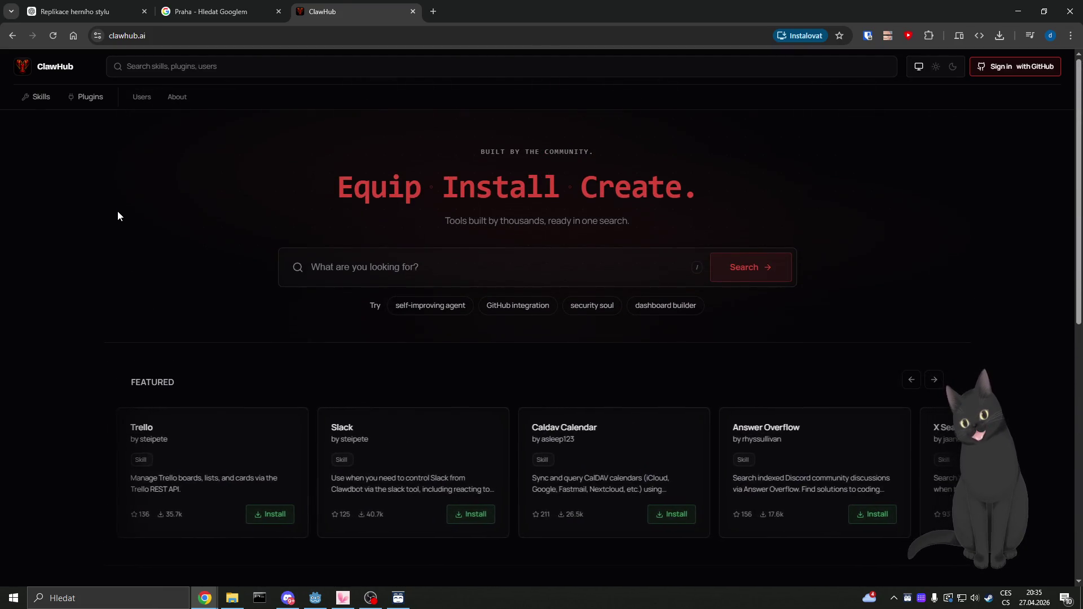
{"action": "left_click", "coordinate": [44, 99]}
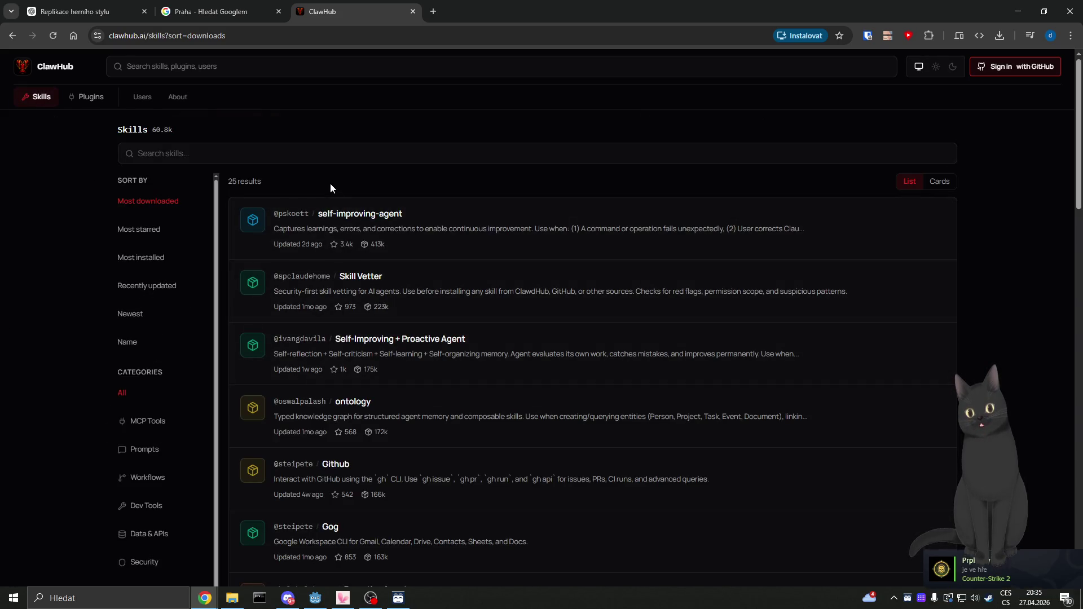
{"action": "left_click", "coordinate": [298, 157]}
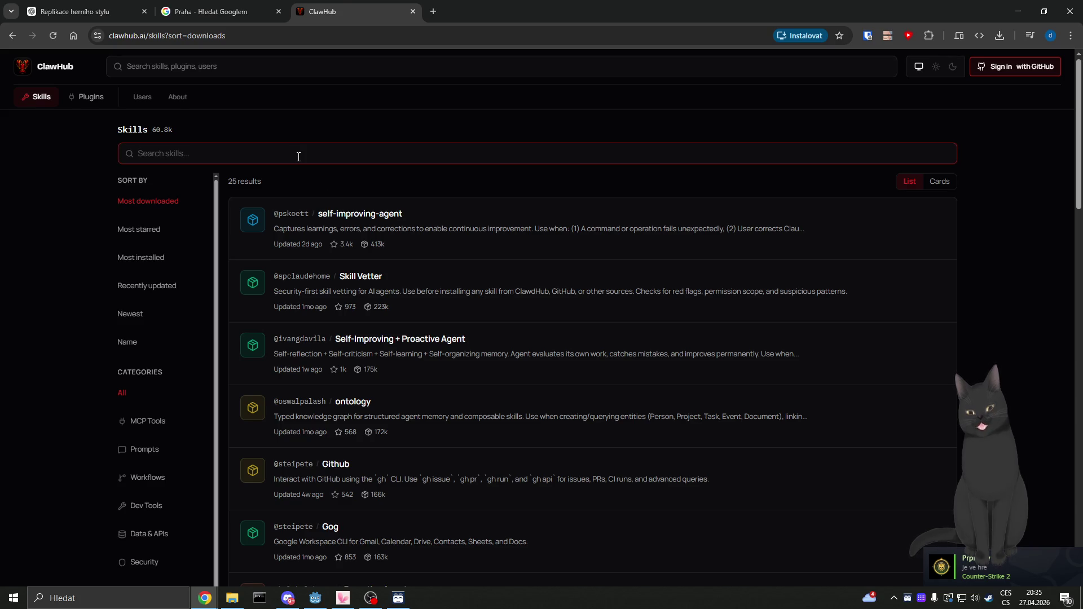
{"action": "type", "text": "python"}
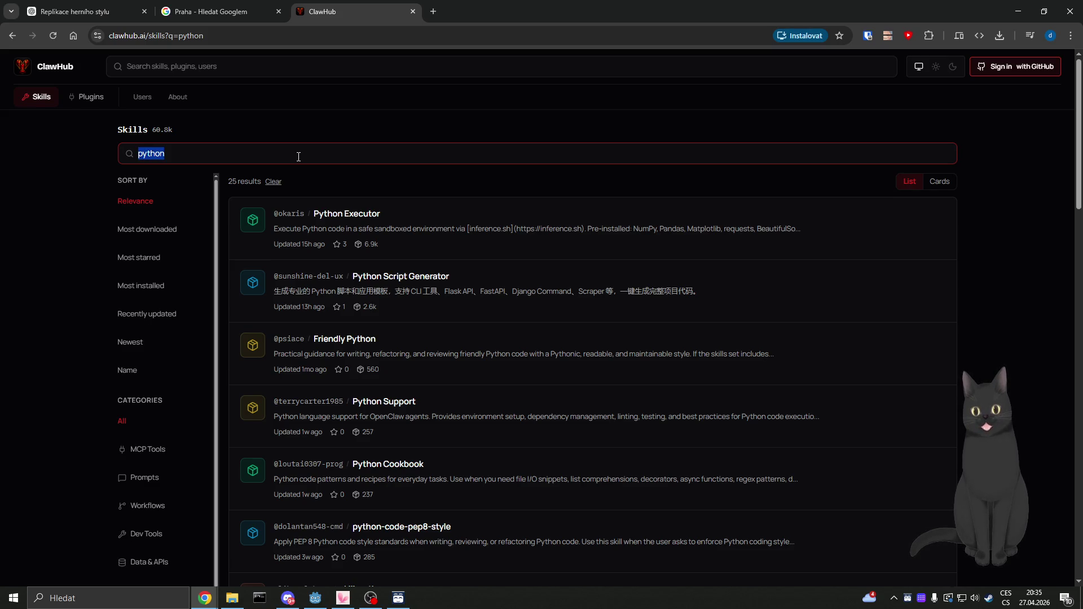
{"action": "key", "text": "BackSpace"}
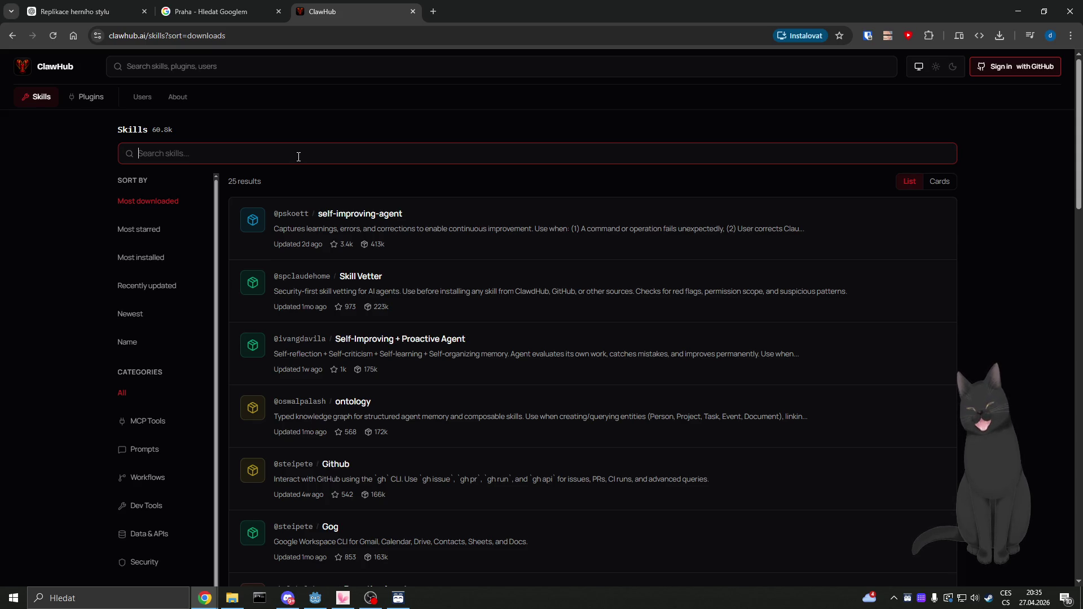
Step: Browse the Most downloaded skills list and return to the ClawHub home page
{"action": "scroll", "coordinate": [521, 268], "scroll_direction": "down", "scroll_amount": 10}
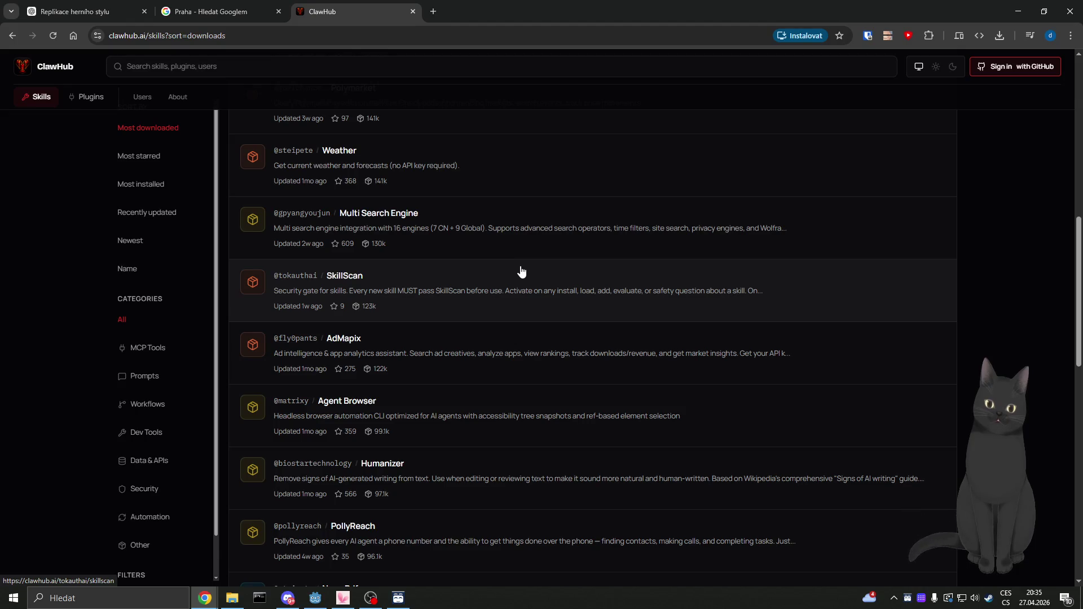
{"action": "scroll", "coordinate": [526, 280], "scroll_direction": "up", "scroll_amount": 10}
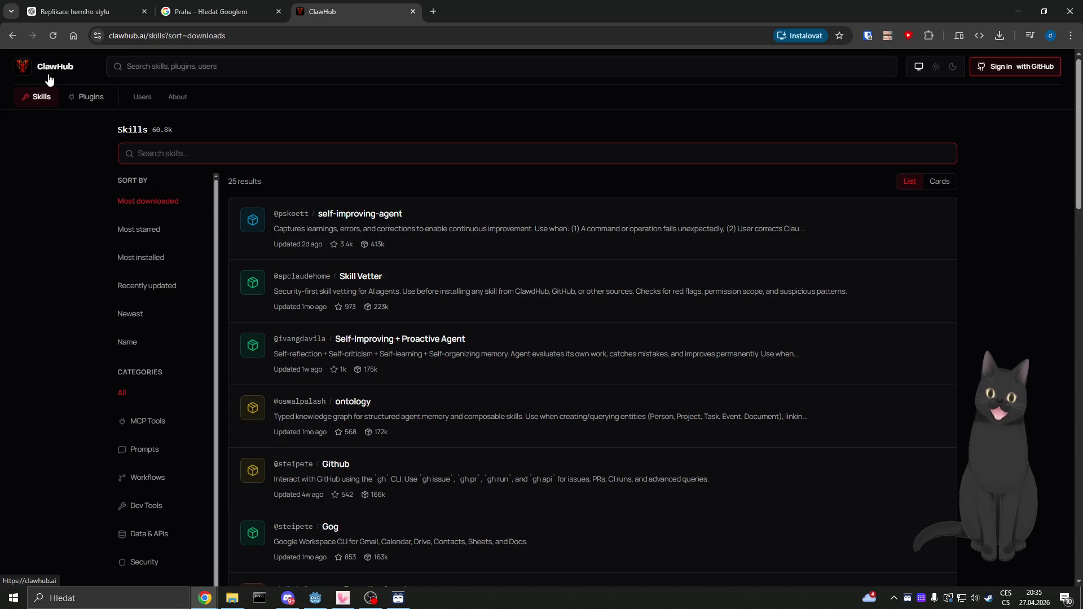
{"action": "left_click", "coordinate": [25, 259]}
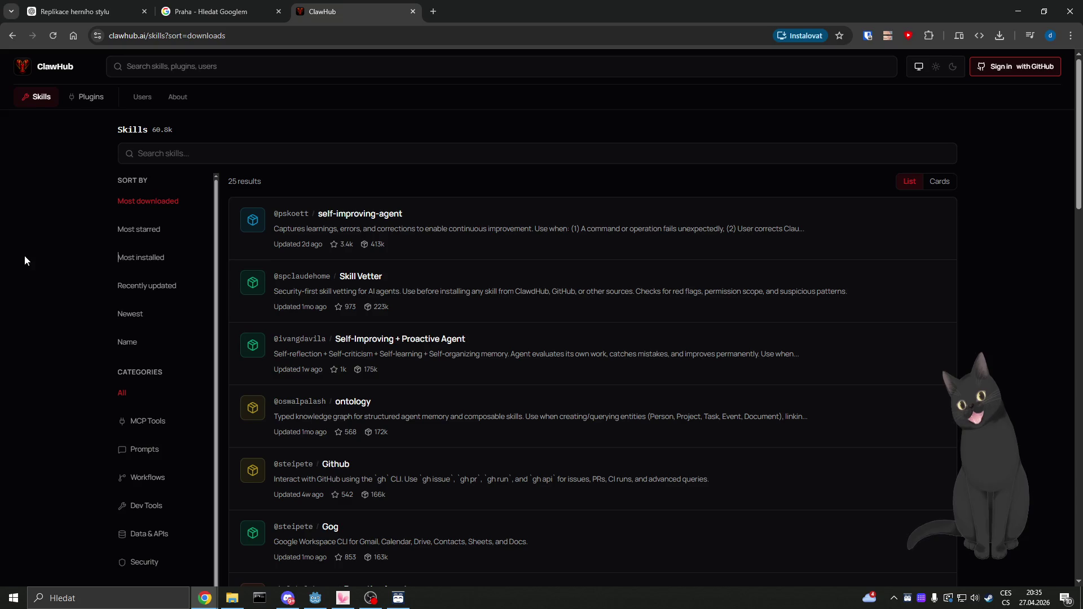
{"action": "left_click", "coordinate": [56, 70]}
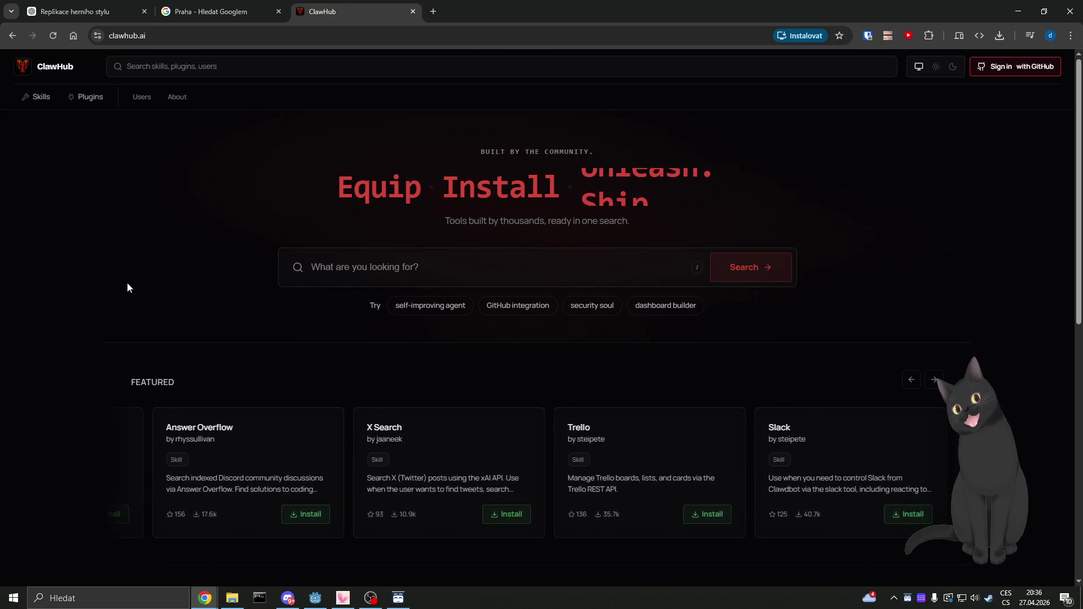
Step: Close the ClawHub tab to return to the Google Images results for 'Praha'
{"action": "left_click", "coordinate": [413, 12]}
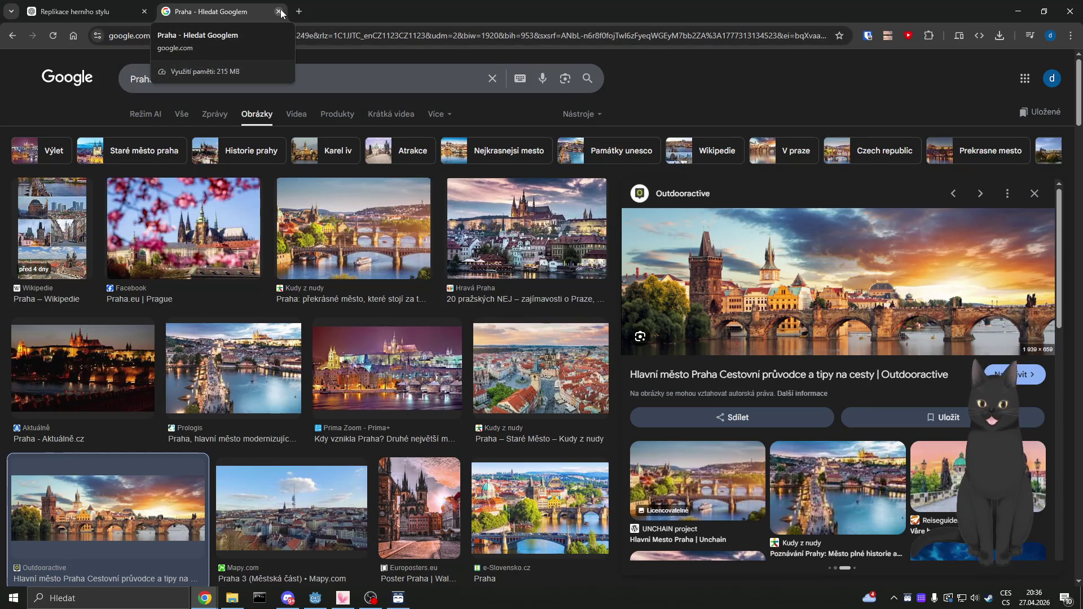
Step: Check the ChatGPT Praha illustration, then switch to the Photopea window with the PRAHA image
{"action": "left_click", "coordinate": [152, 8]}
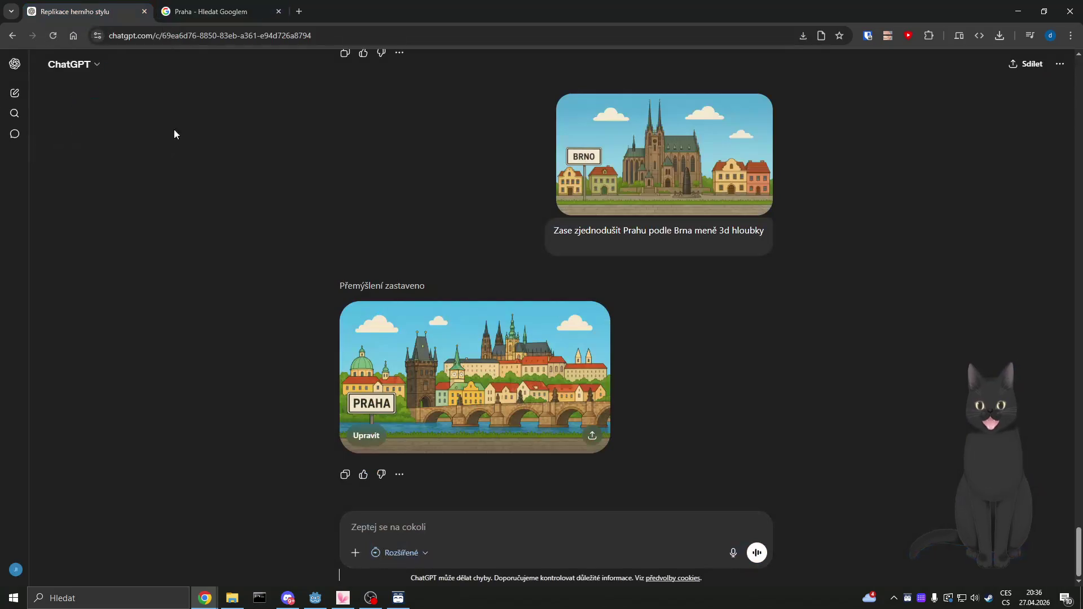
{"action": "mouse_move", "coordinate": [205, 597]}
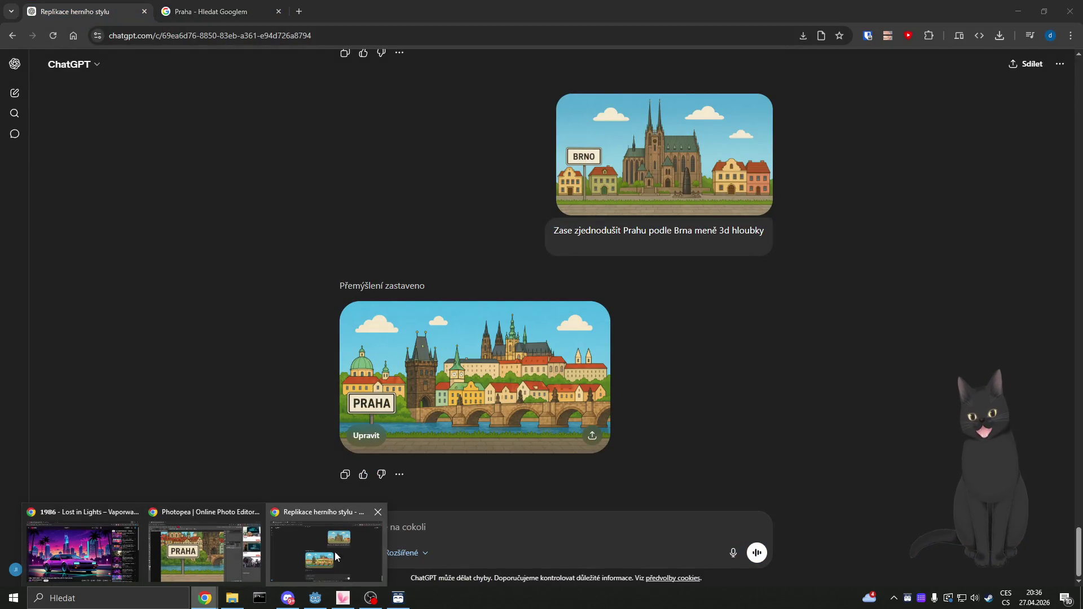
{"action": "left_click", "coordinate": [215, 537]}
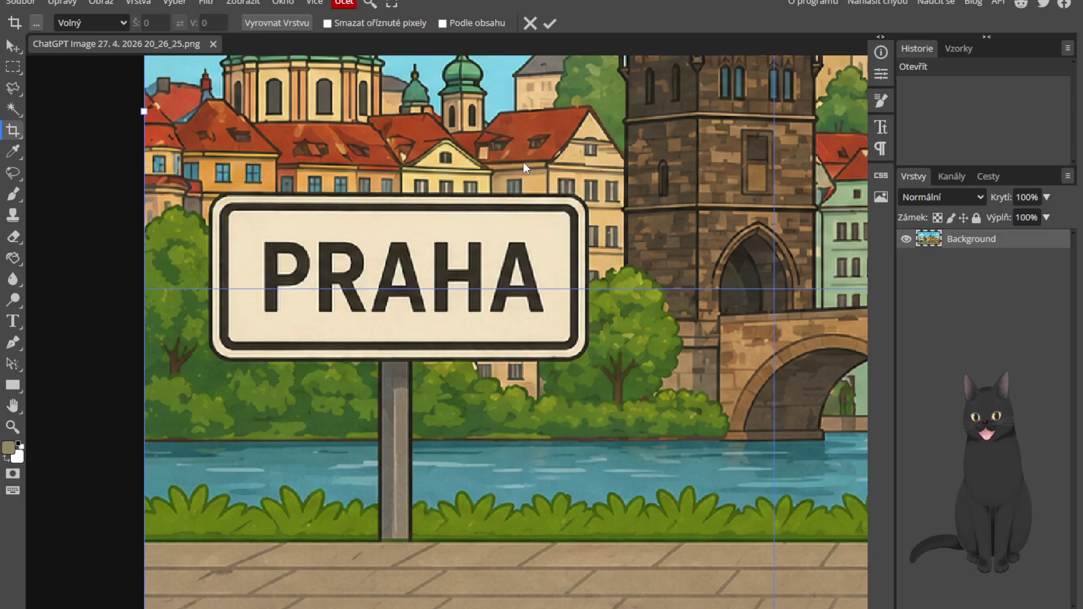
Step: Apply the crop and start a polygonal lasso along the sign's left and bottom edges
{"action": "left_click", "coordinate": [551, 24]}
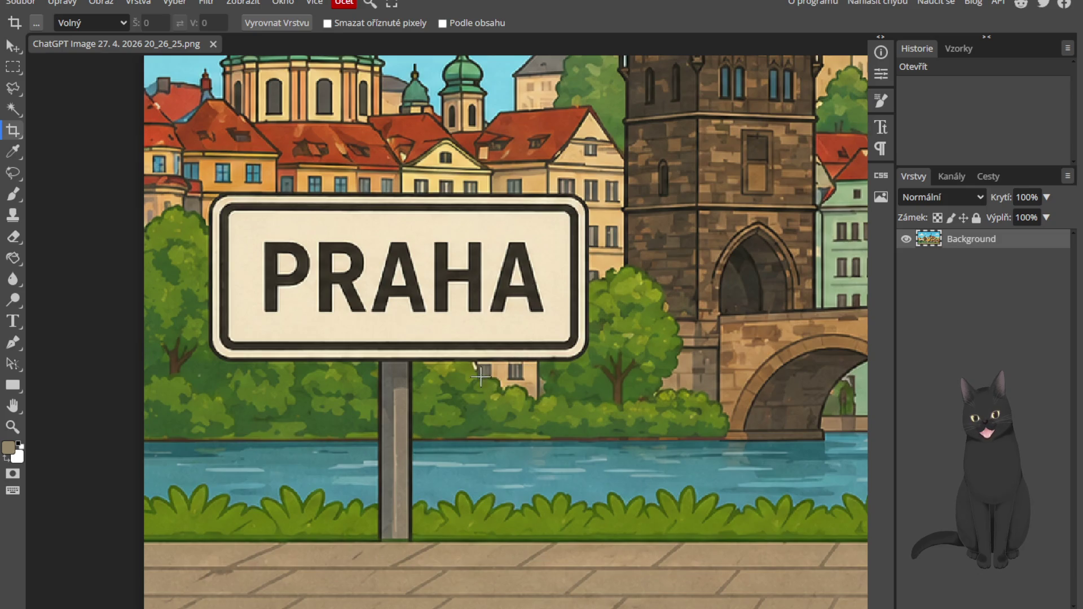
{"action": "left_click", "coordinate": [14, 108]}
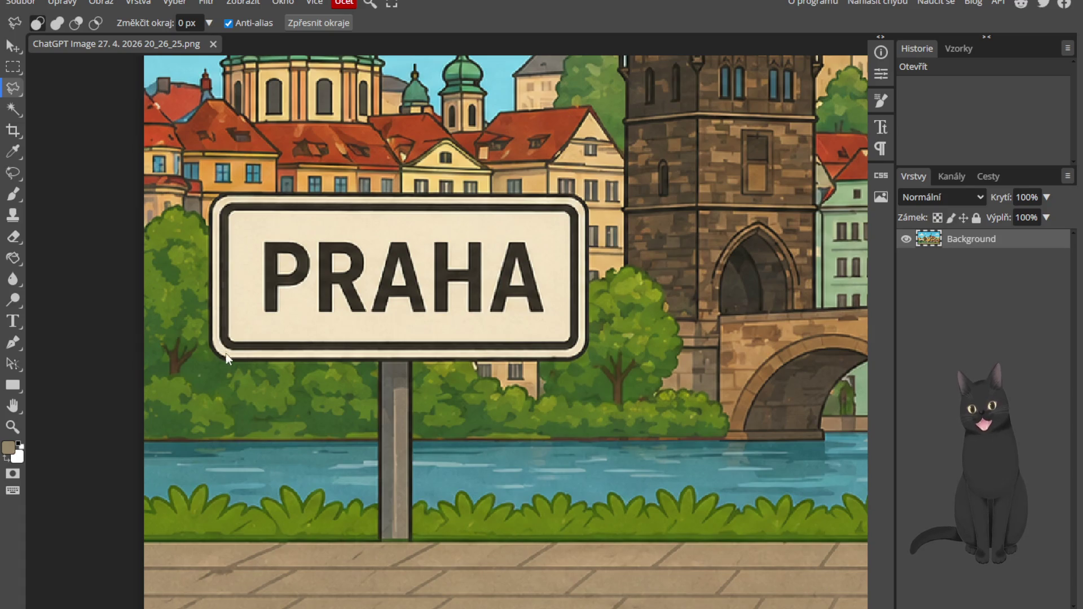
{"action": "scroll", "coordinate": [240, 371], "scroll_direction": "up", "scroll_amount": 3}
{"action": "scroll", "coordinate": [229, 260], "scroll_direction": "up", "scroll_amount": 3}
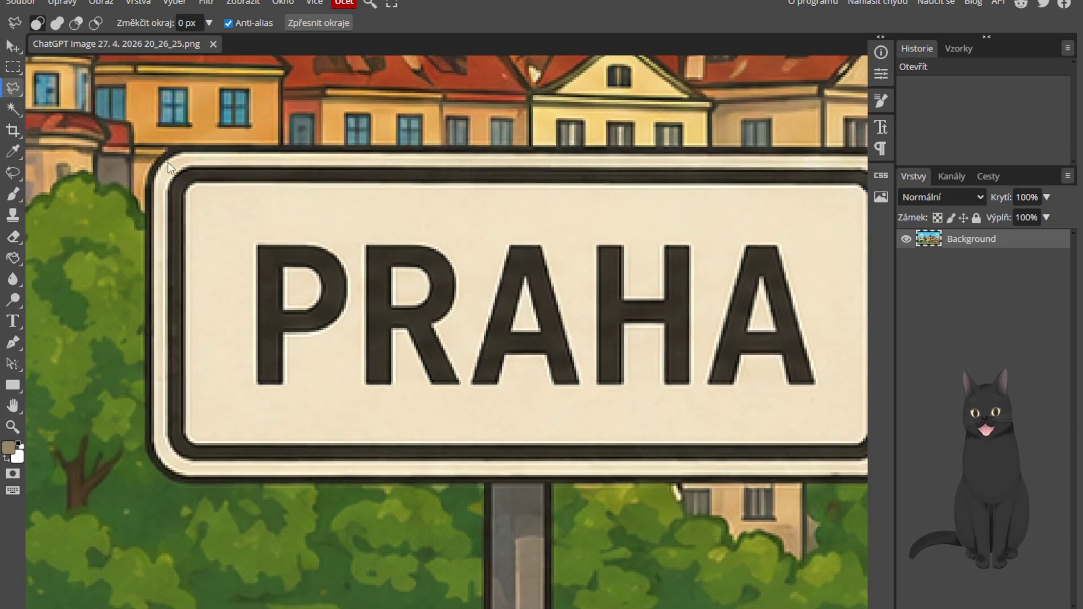
{"action": "left_click", "coordinate": [148, 173]}
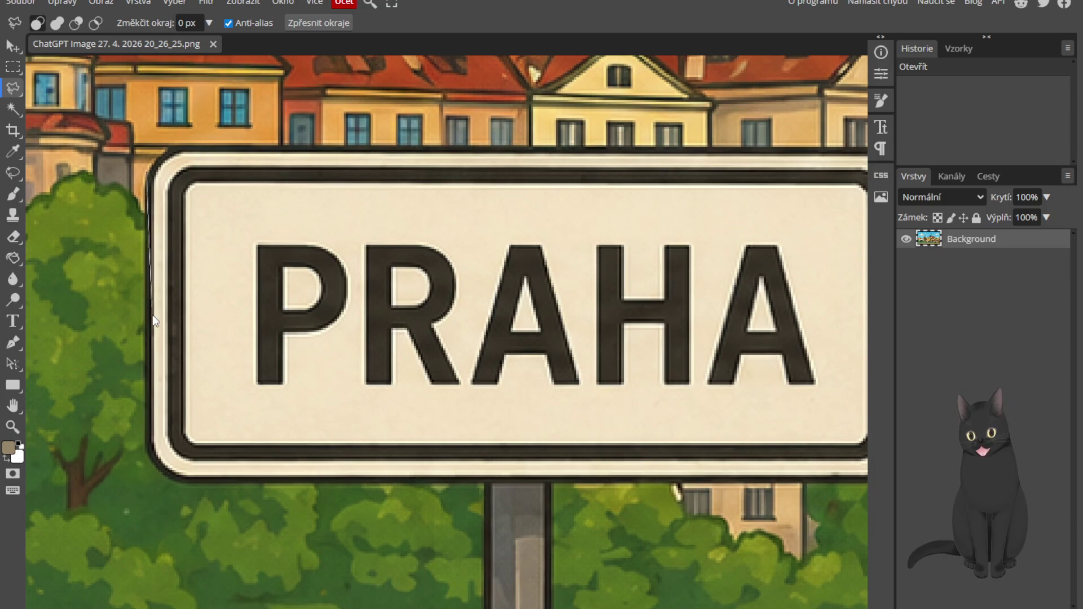
{"action": "left_click", "coordinate": [175, 483]}
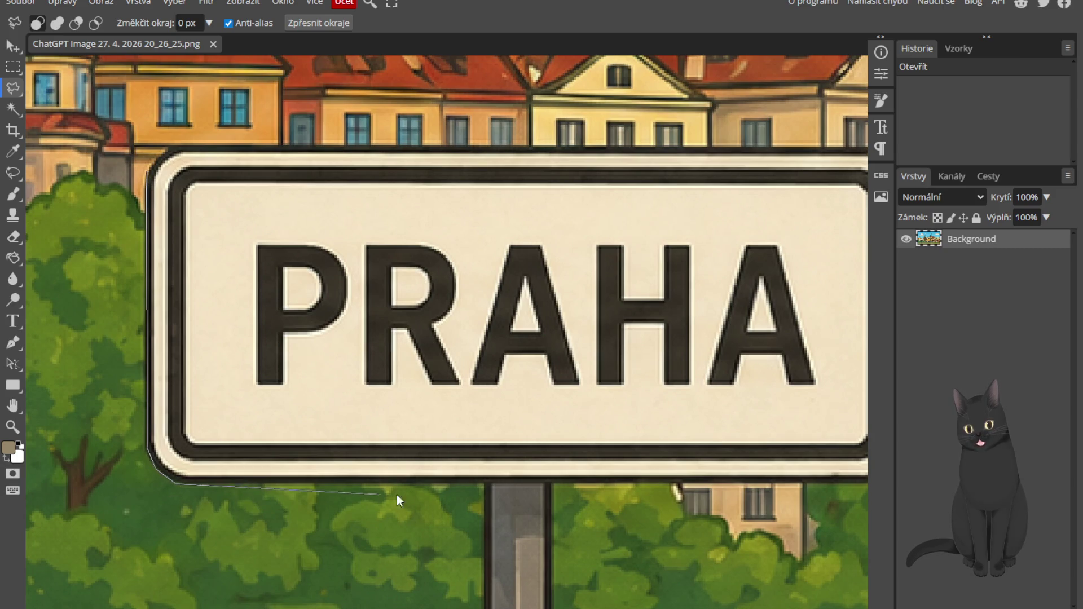
{"action": "left_click", "coordinate": [485, 487]}
{"action": "scroll", "coordinate": [485, 487], "scroll_direction": "down", "scroll_amount": 5}
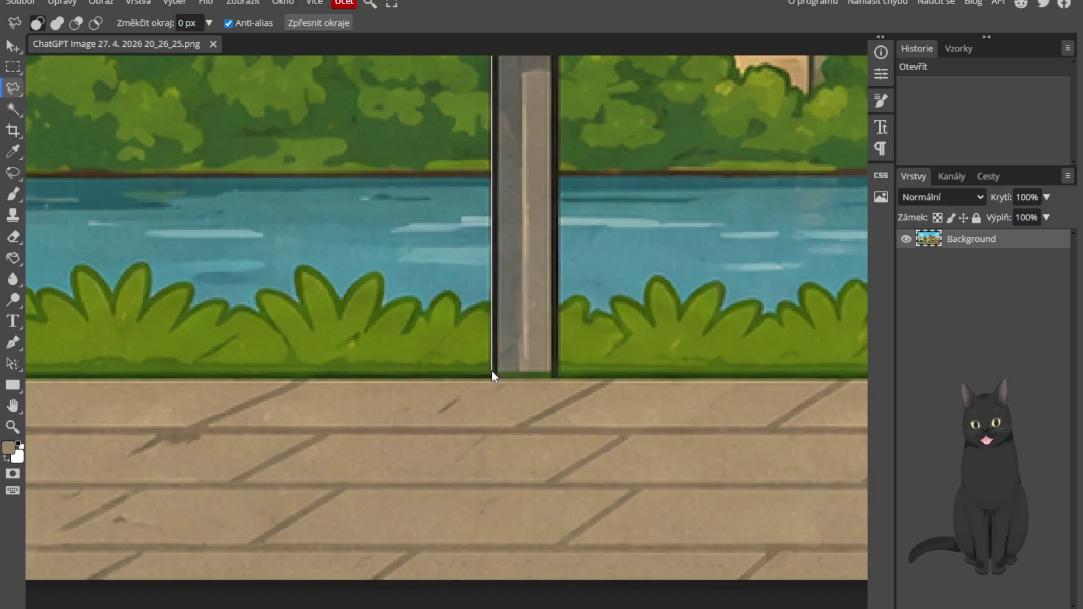
Step: Trace the post's corners and the sign's right edge, then close the lasso selection
{"action": "left_click", "coordinate": [490, 365]}
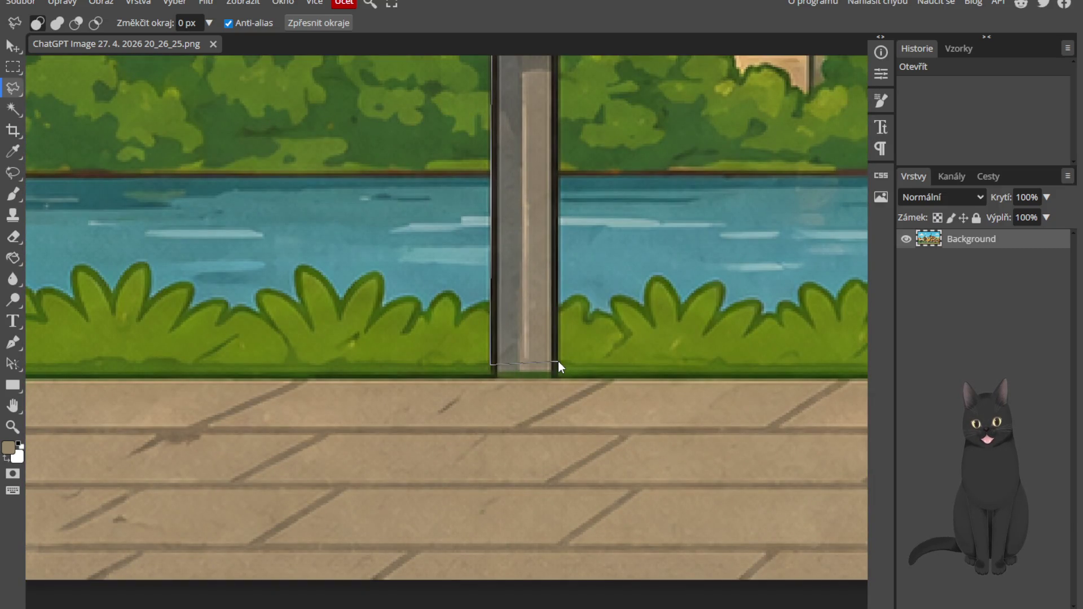
{"action": "left_click", "coordinate": [557, 364]}
{"action": "scroll", "coordinate": [588, 250], "scroll_direction": "up", "scroll_amount": 3}
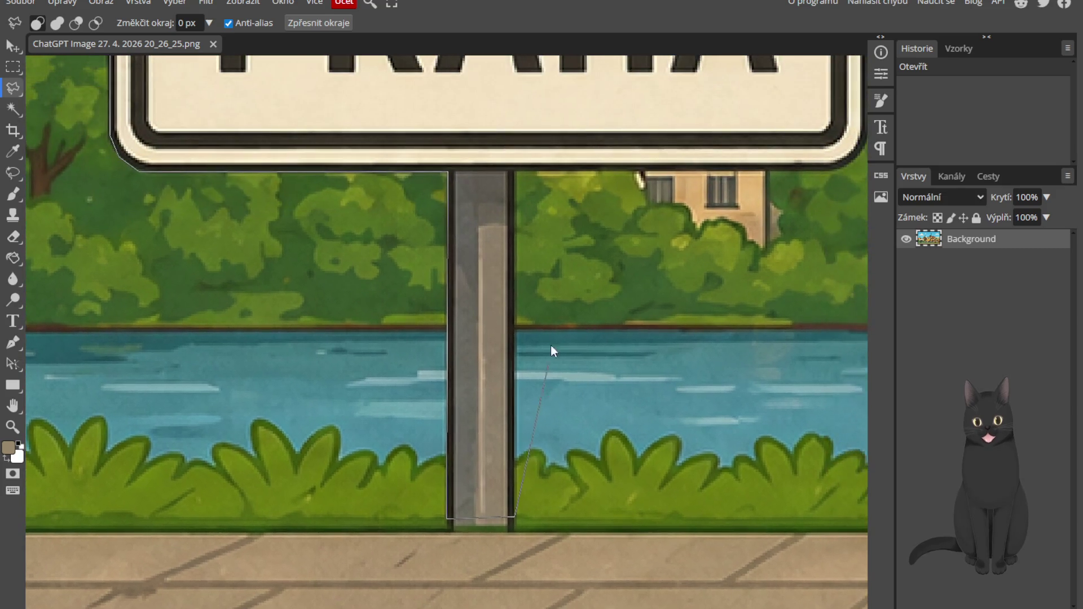
{"action": "left_click", "coordinate": [515, 170]}
{"action": "scroll", "coordinate": [624, 189], "scroll_direction": "up", "scroll_amount": 3}
{"action": "scroll", "coordinate": [624, 188], "scroll_direction": "right", "scroll_amount": 6}
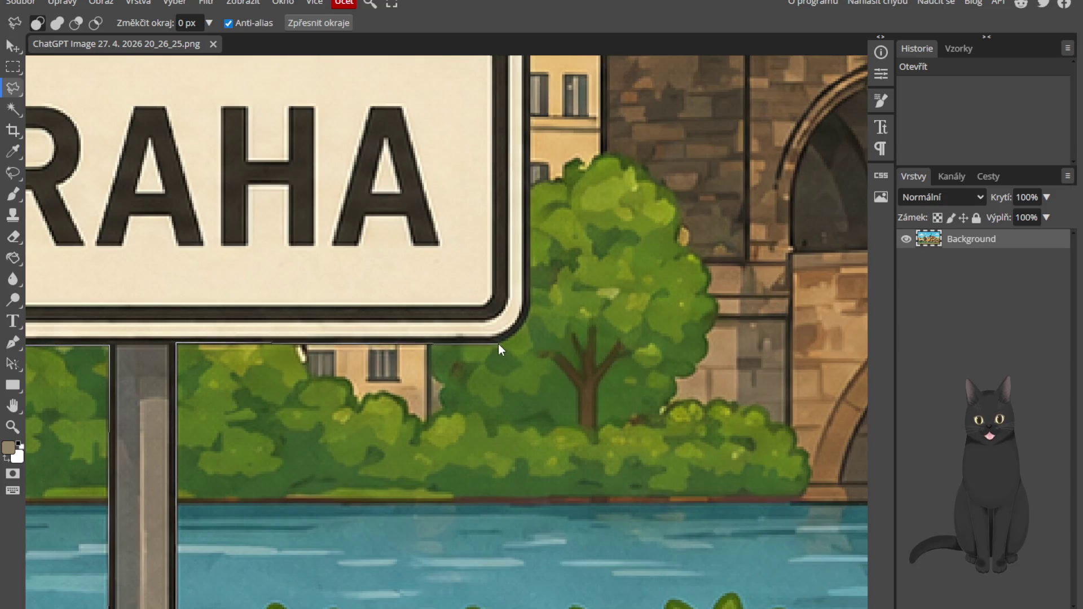
{"action": "left_click", "coordinate": [529, 313]}
{"action": "scroll", "coordinate": [563, 208], "scroll_direction": "up", "scroll_amount": 5}
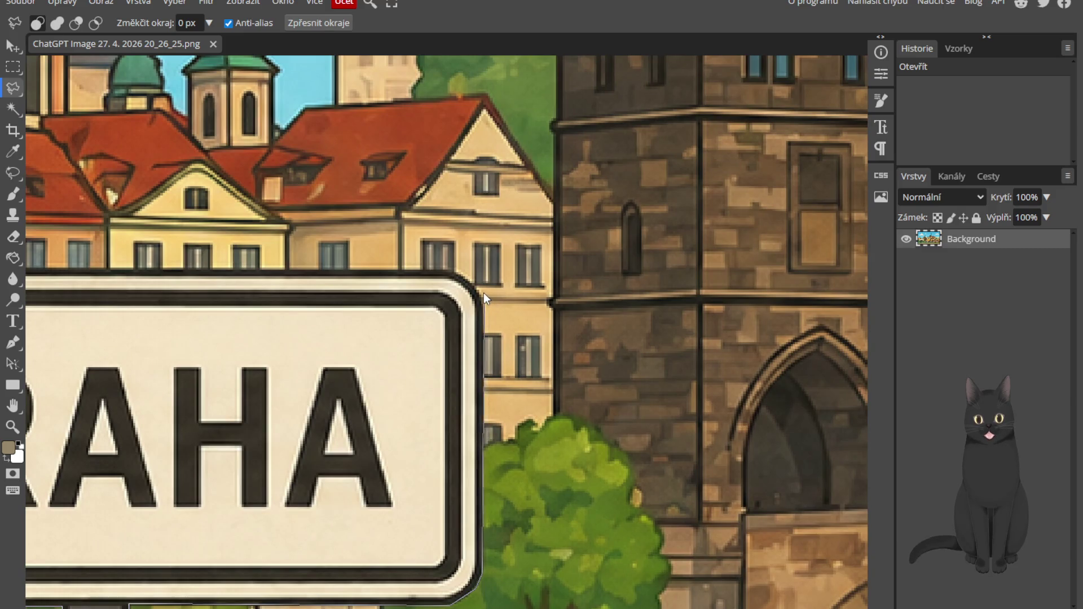
{"action": "left_click", "coordinate": [452, 271]}
{"action": "scroll", "coordinate": [80, 246], "scroll_direction": "left", "scroll_amount": 5}
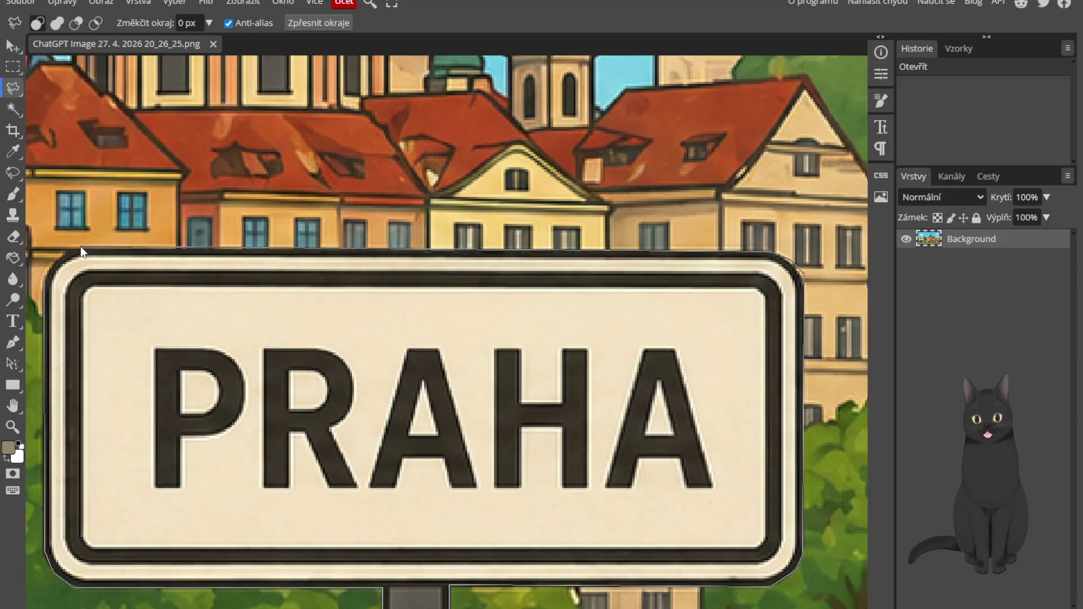
{"action": "scroll", "coordinate": [77, 248], "scroll_direction": "left", "scroll_amount": 5}
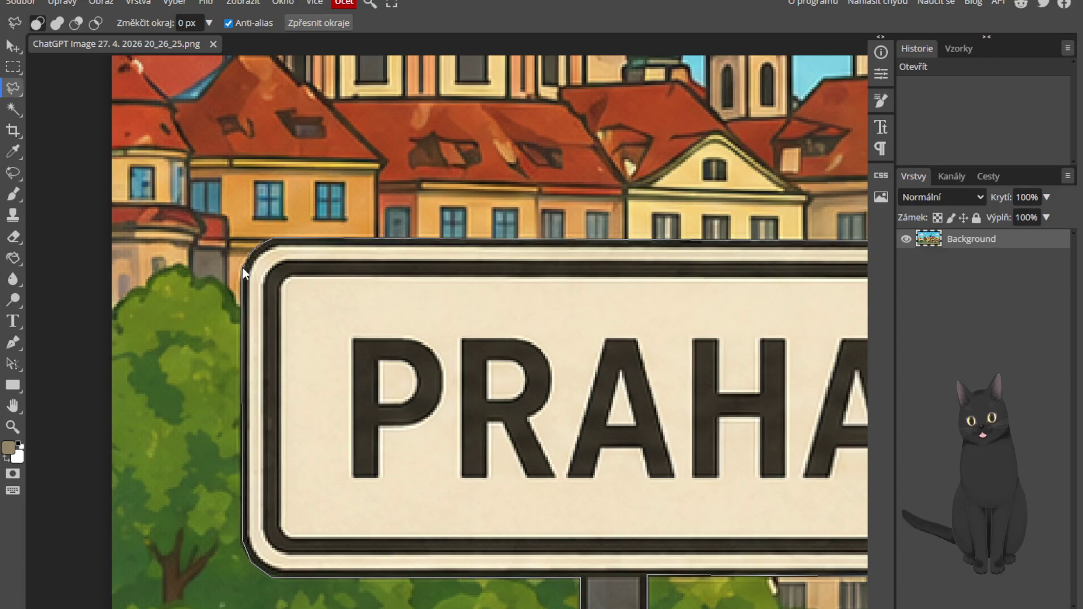
{"action": "double_click", "coordinate": [244, 265]}
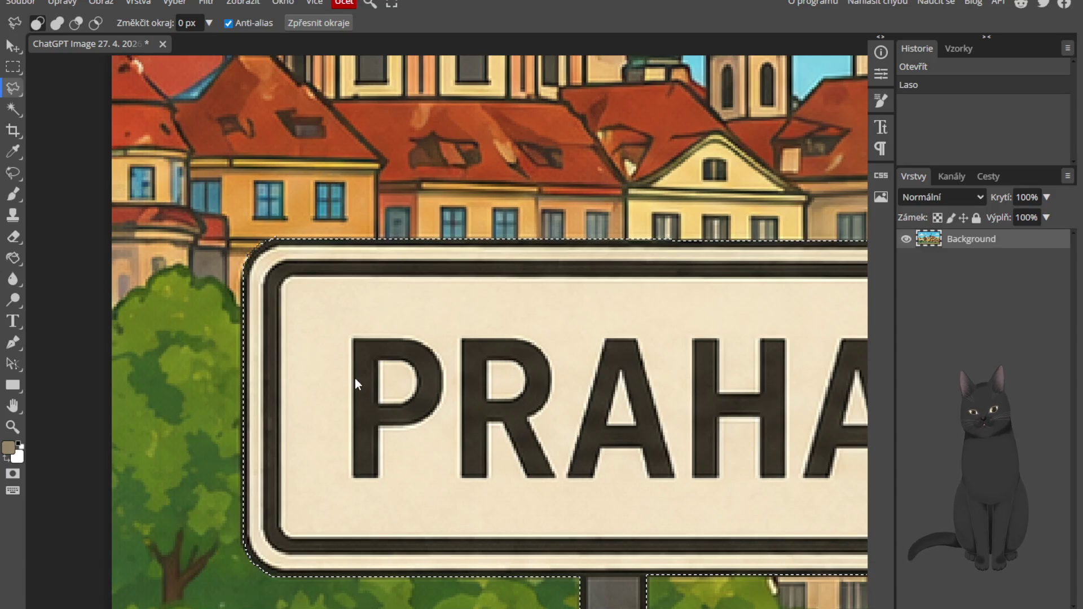
Step: Paste the selected sign onto its own layer, hide the background, and move the sign higher
{"action": "key", "text": "ctrl+c"}
{"action": "key", "text": "ctrl+v"}
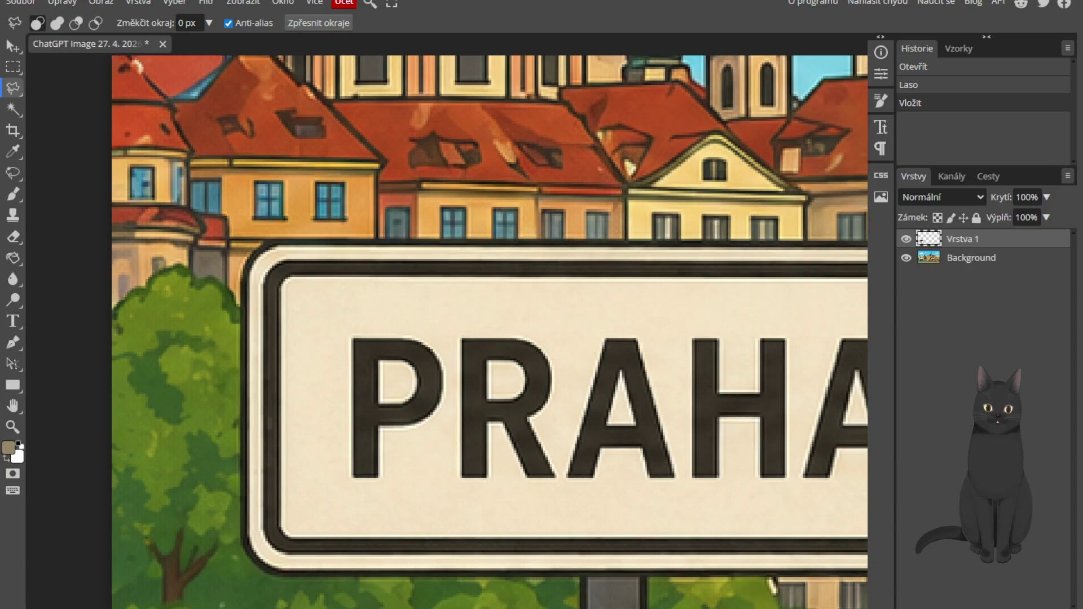
{"action": "left_click", "coordinate": [906, 258]}
{"action": "scroll", "coordinate": [546, 313], "scroll_direction": "down", "scroll_amount": 5}
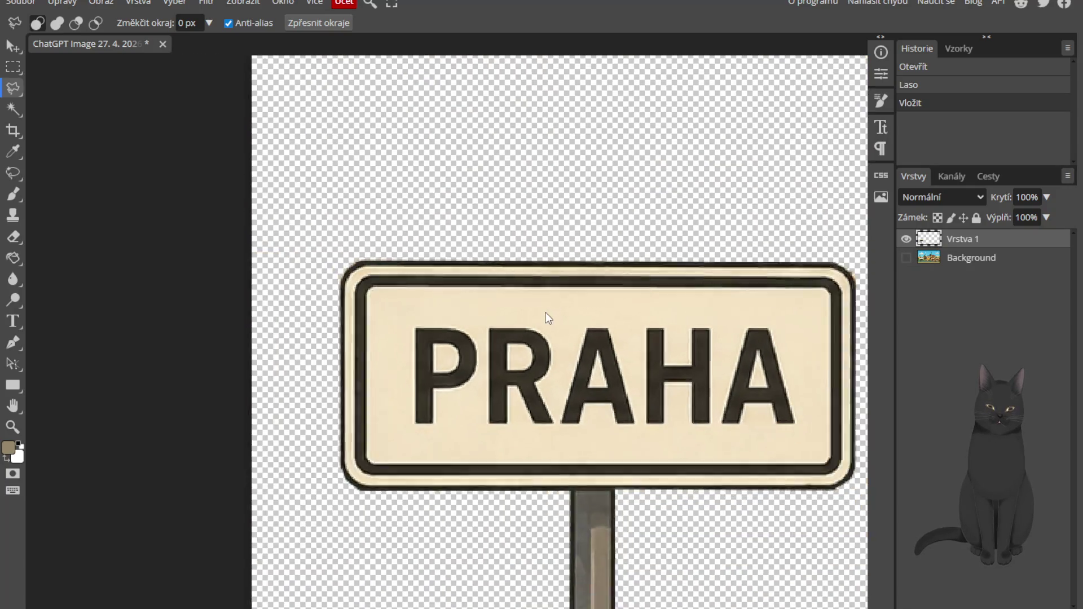
{"action": "scroll", "coordinate": [604, 451], "scroll_direction": "up", "scroll_amount": 1}
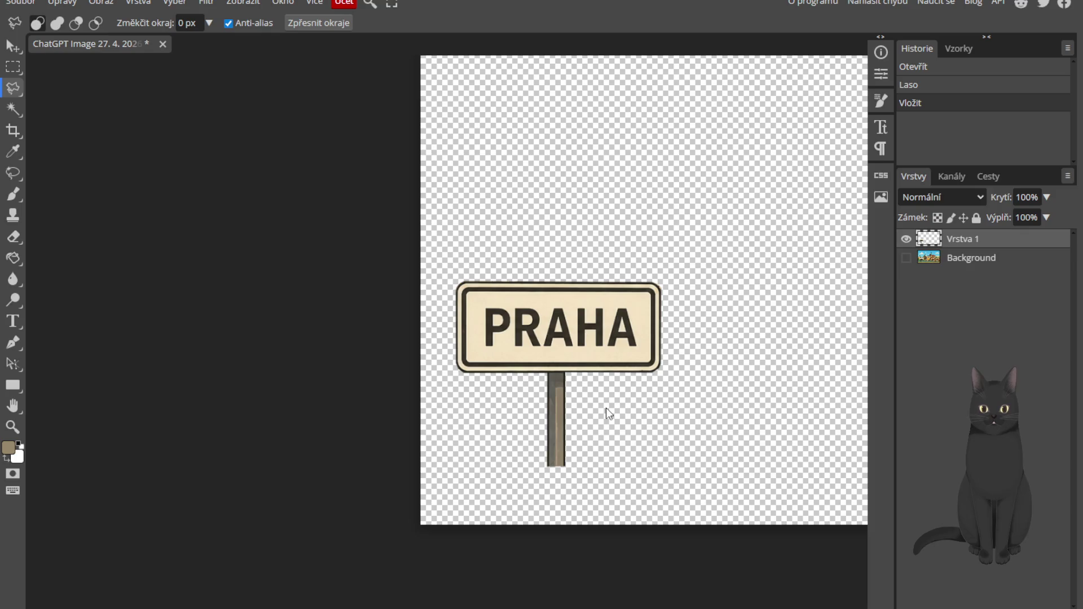
{"action": "left_click", "coordinate": [14, 46]}
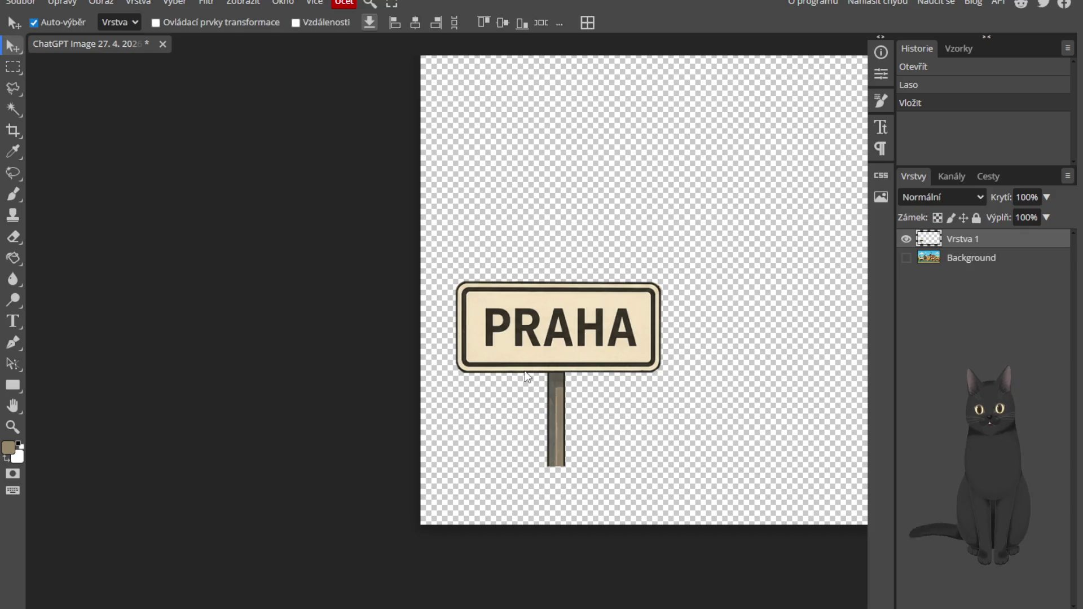
{"action": "left_click_drag", "start_coordinate": [526, 369], "coordinate": [535, 281]}
Step: Lasso the lower post section and paste it as a new layer
{"action": "left_click", "coordinate": [14, 88]}
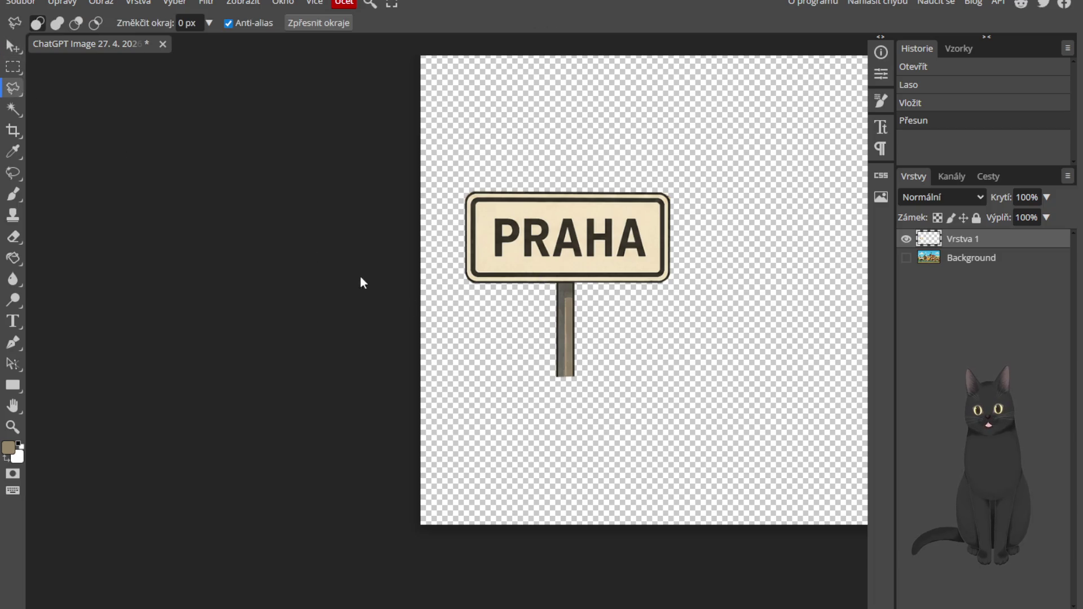
{"action": "scroll", "coordinate": [581, 361], "scroll_direction": "up", "scroll_amount": 5}
{"action": "scroll", "coordinate": [526, 295], "scroll_direction": "up", "scroll_amount": 1}
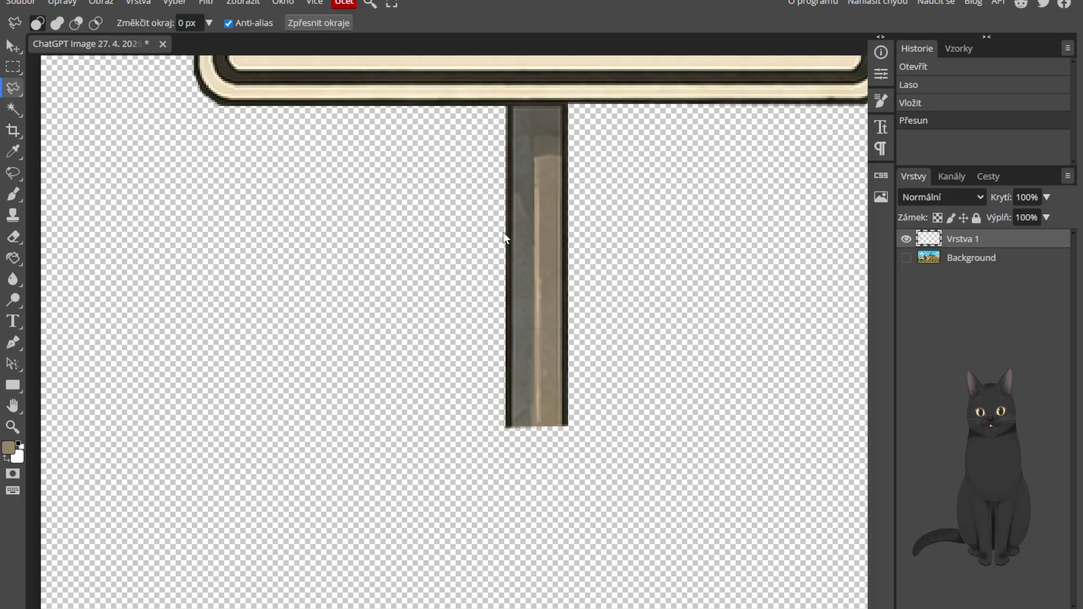
{"action": "scroll", "coordinate": [504, 232], "scroll_direction": "up", "scroll_amount": 2}
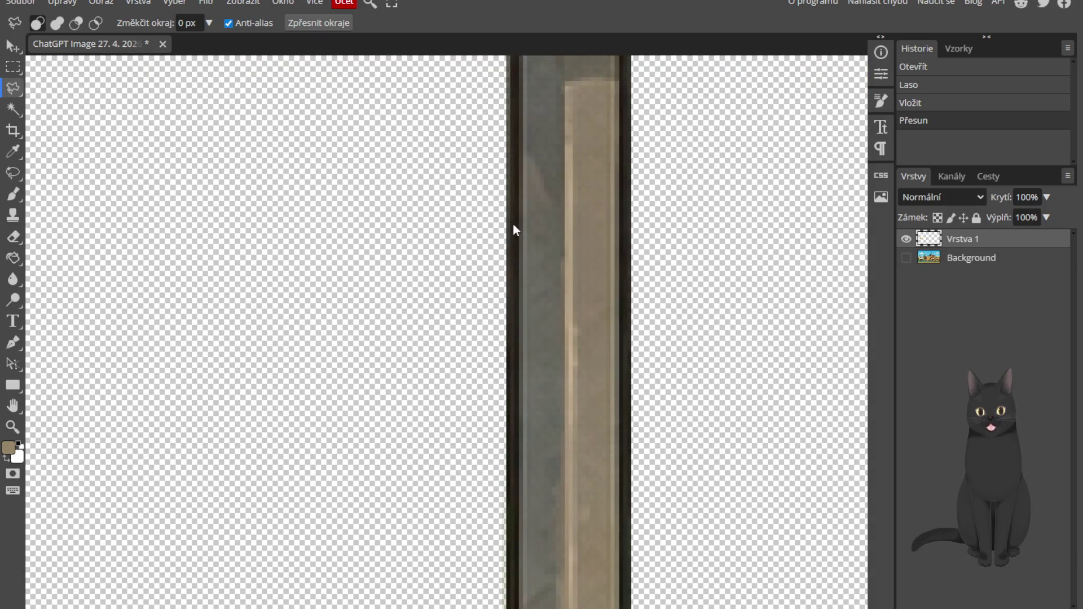
{"action": "left_click", "coordinate": [509, 221]}
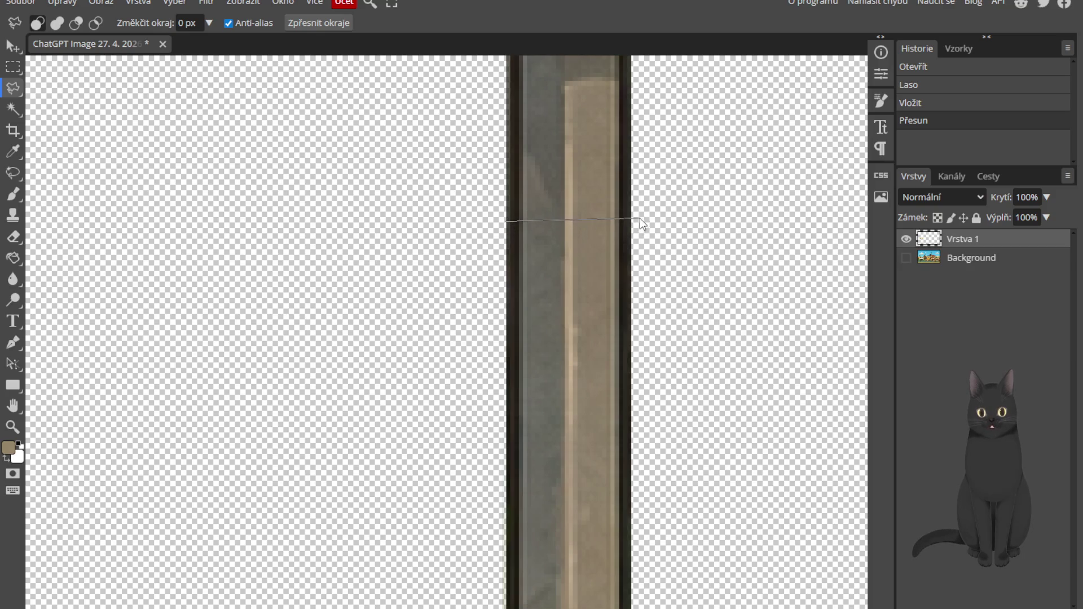
{"action": "scroll", "coordinate": [629, 337], "scroll_direction": "down", "scroll_amount": 3}
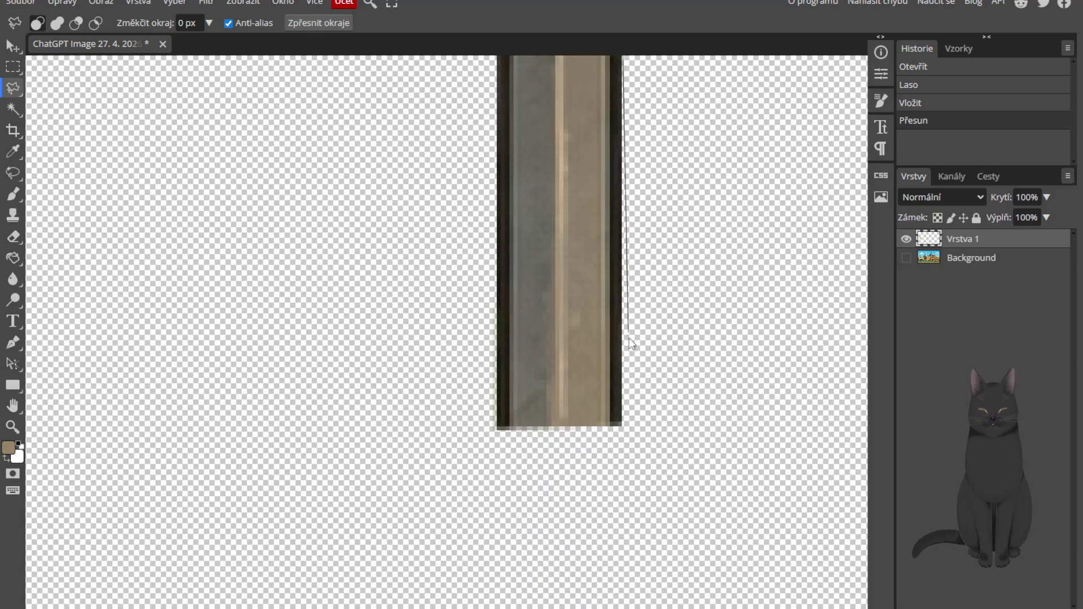
{"action": "left_click", "coordinate": [623, 423]}
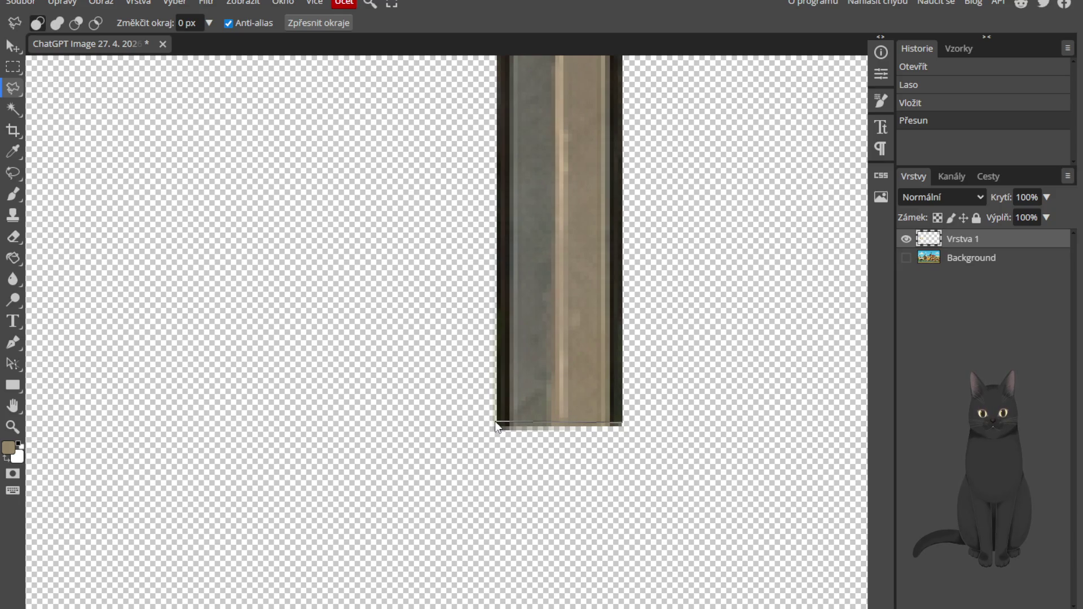
{"action": "left_click", "coordinate": [495, 417]}
{"action": "scroll", "coordinate": [486, 429], "scroll_direction": "up", "scroll_amount": 3}
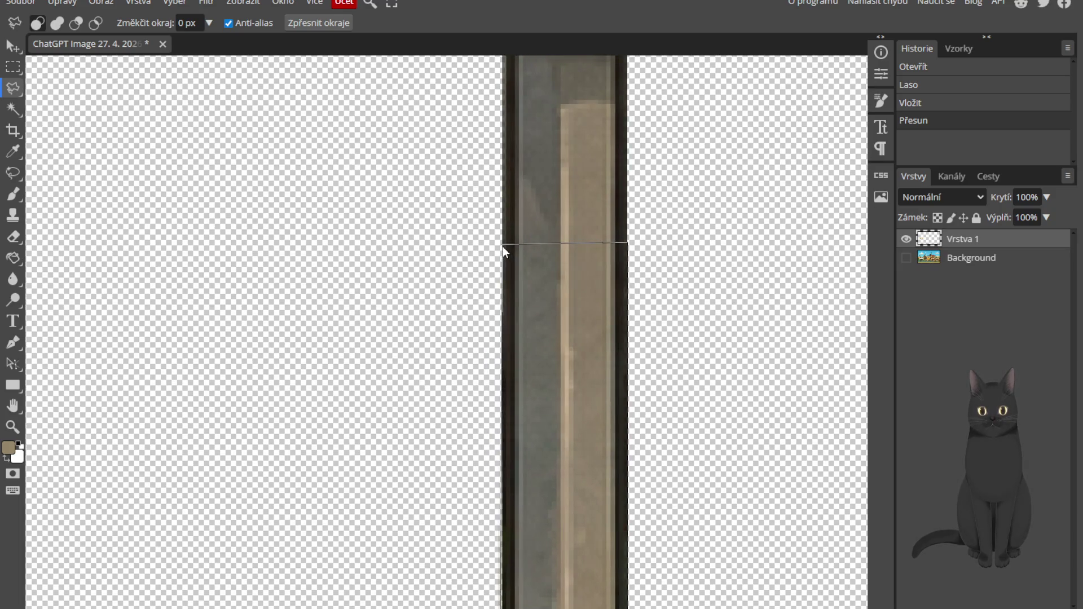
{"action": "left_click", "coordinate": [501, 245]}
{"action": "key", "text": "ctrl+c"}
{"action": "key", "text": "ctrl+v"}
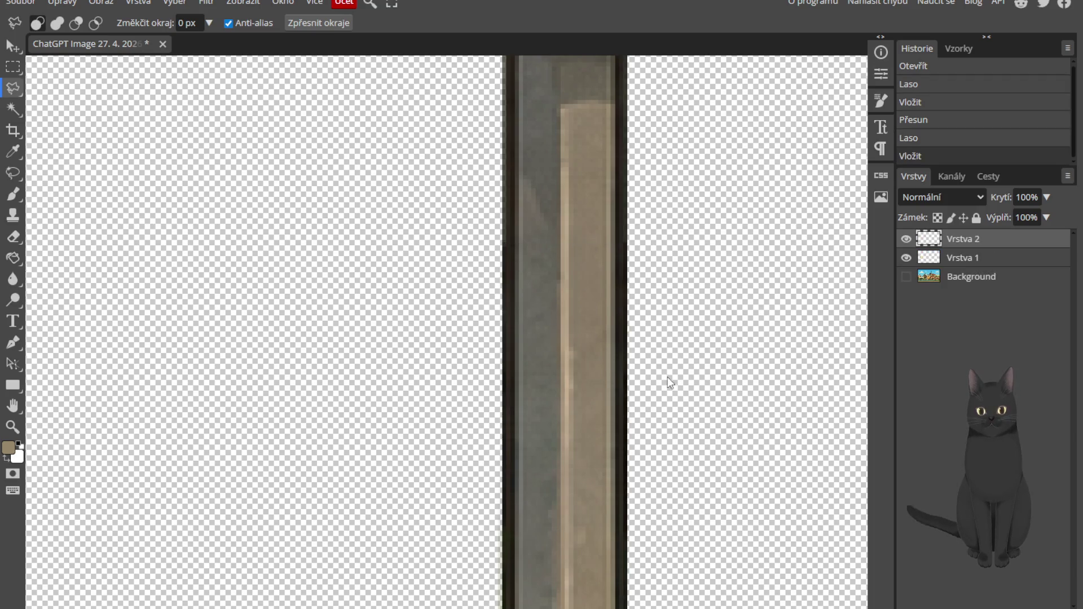
Step: Free Transform the pasted post piece downward to lengthen the post, and commit it
{"action": "scroll", "coordinate": [672, 377], "scroll_direction": "down", "scroll_amount": 5}
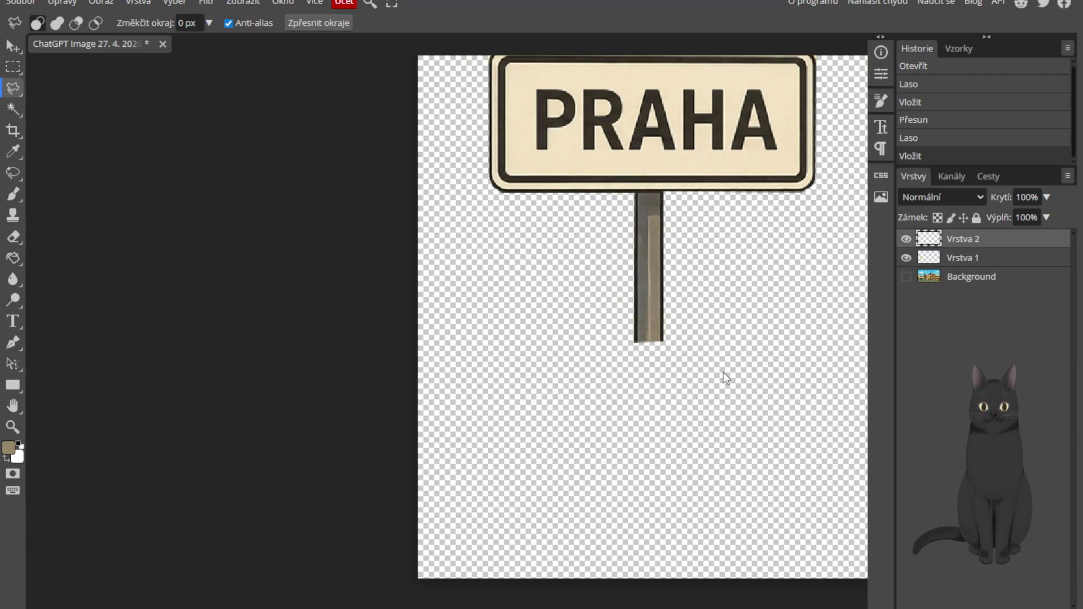
{"action": "key", "text": "ctrl+alt+t"}
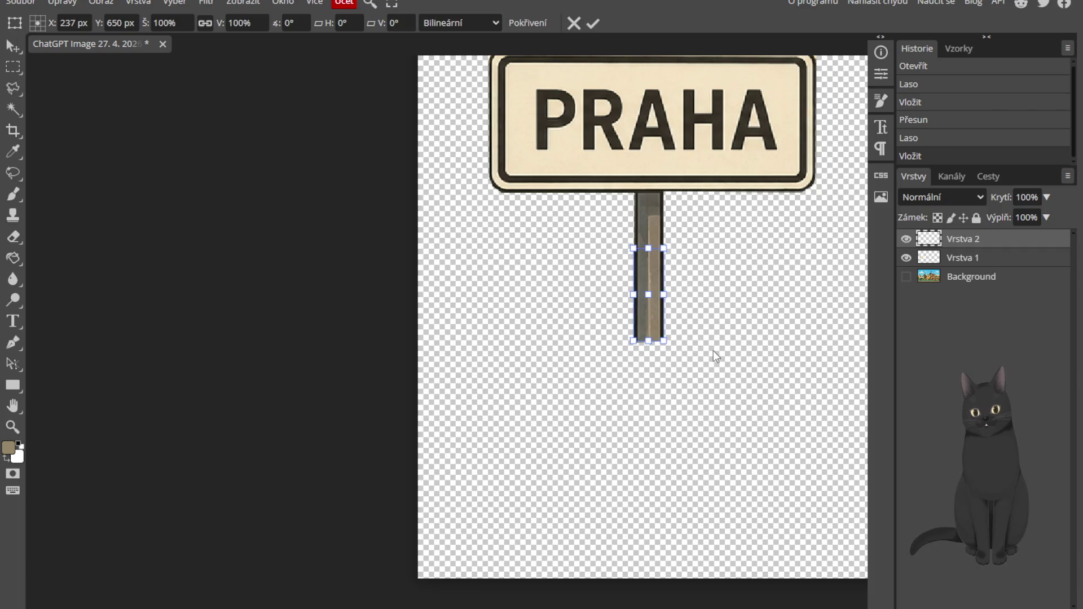
{"action": "key", "text": "Down"}
{"action": "key", "text": "Down"}
{"action": "key", "text": "Down"}
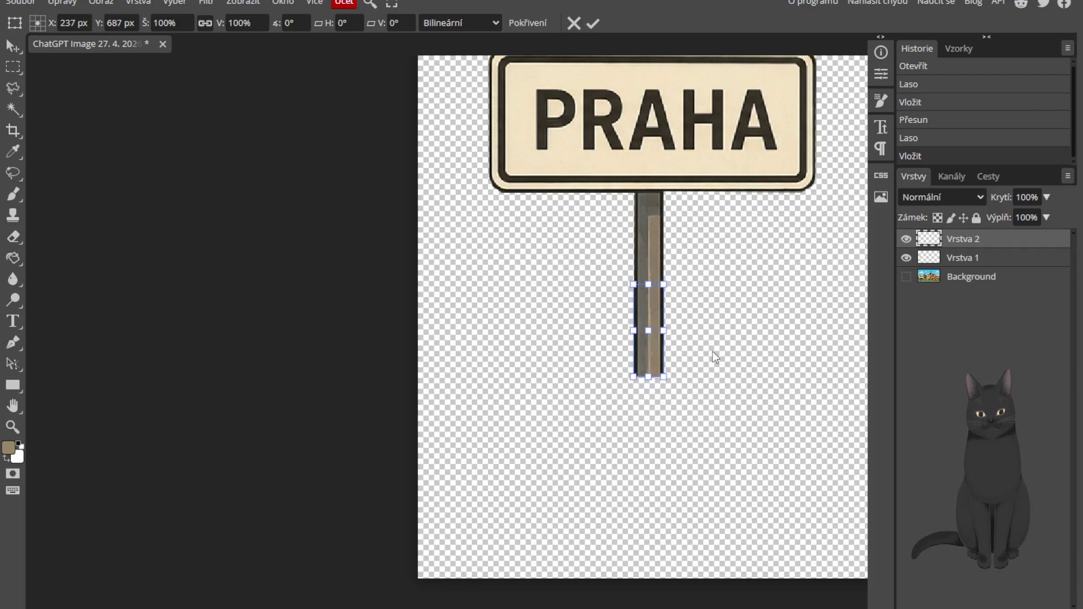
{"action": "key", "text": "Down"}
{"action": "key", "text": "Down"}
{"action": "key", "text": "Down"}
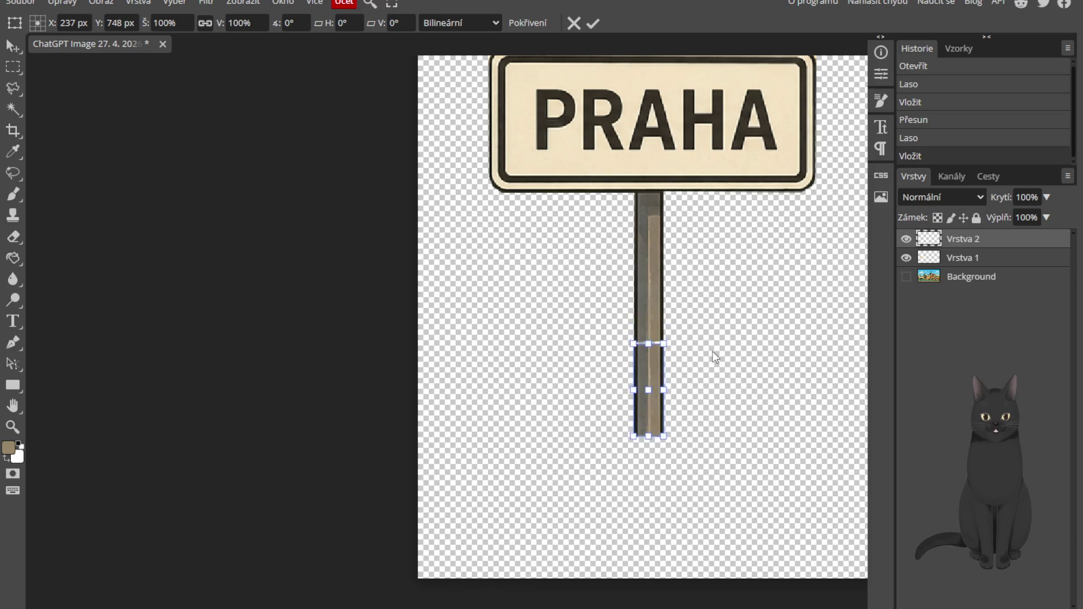
{"action": "key", "text": "Up"}
{"action": "key", "text": "Up"}
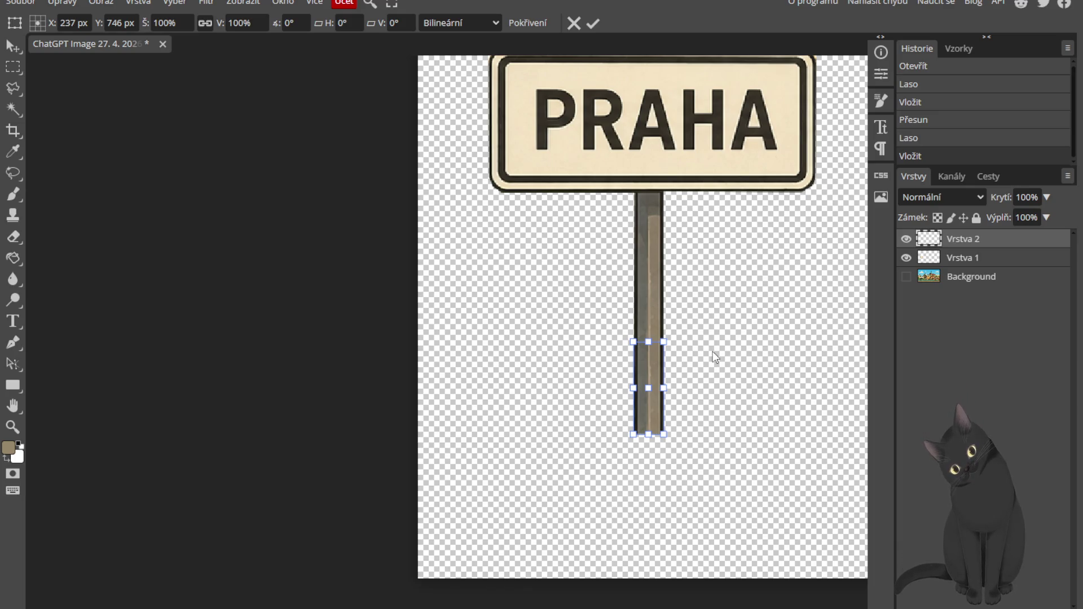
{"action": "left_click", "coordinate": [593, 23]}
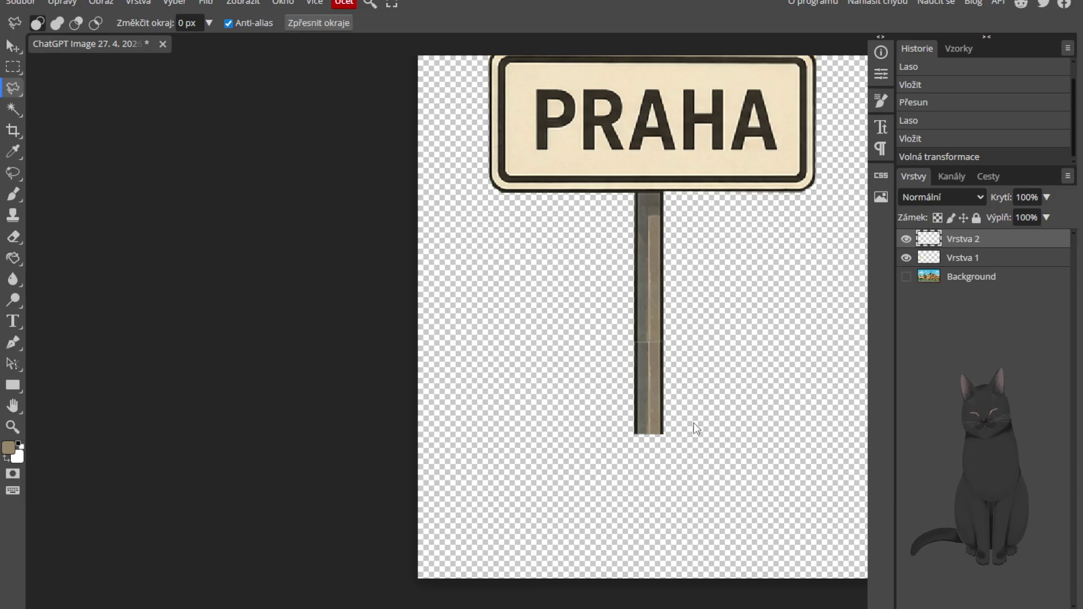
{"action": "key", "text": "alt+ctrl+t"}
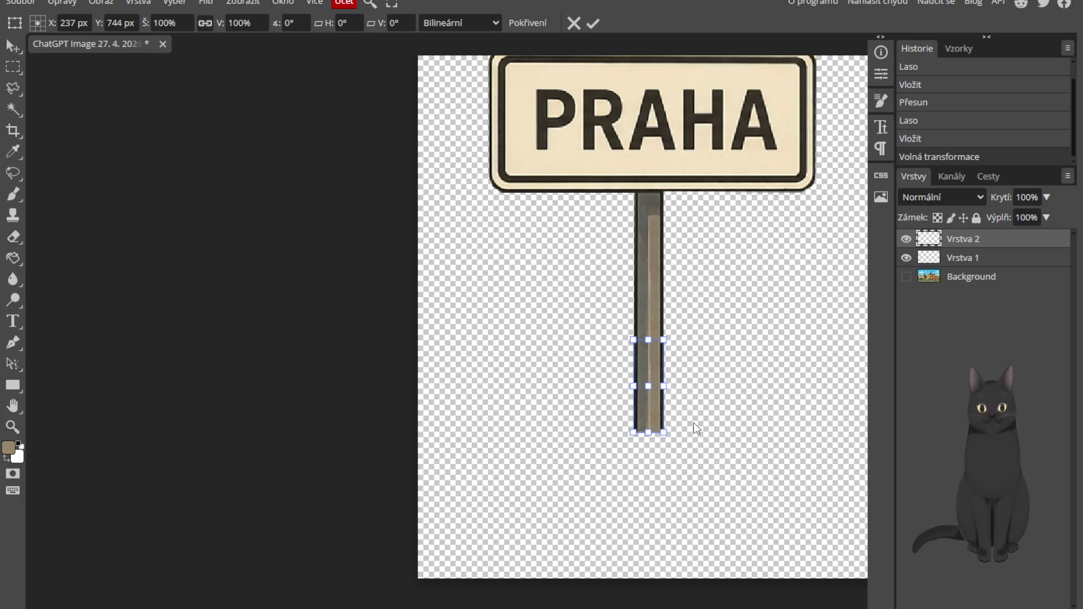
{"action": "left_click", "coordinate": [591, 22]}
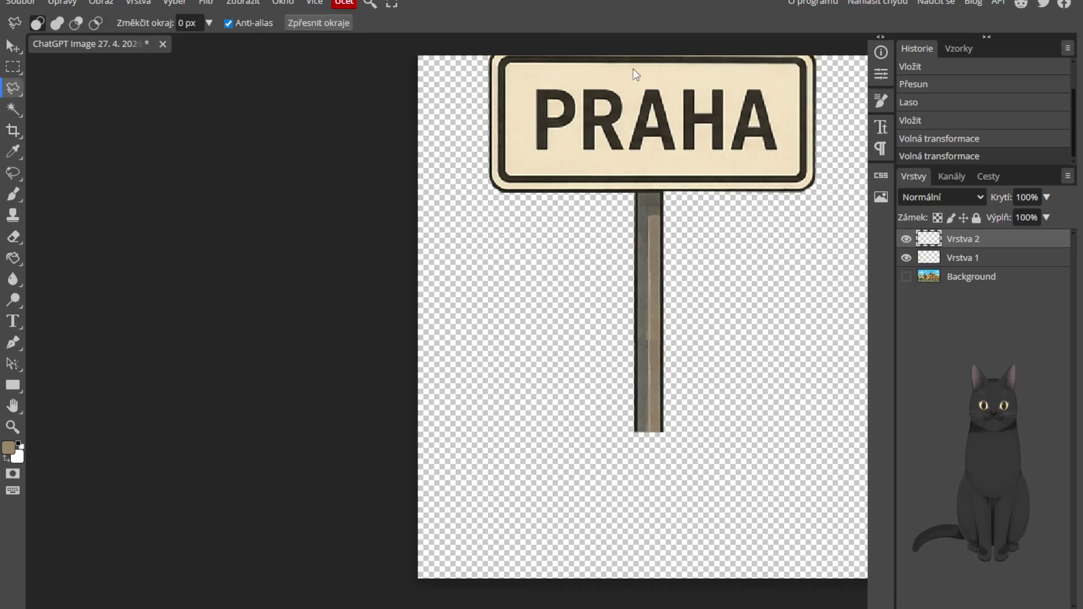
{"action": "scroll", "coordinate": [815, 308], "scroll_direction": "down", "scroll_amount": 1}
{"action": "scroll", "coordinate": [780, 360], "scroll_direction": "up", "scroll_amount": 6}
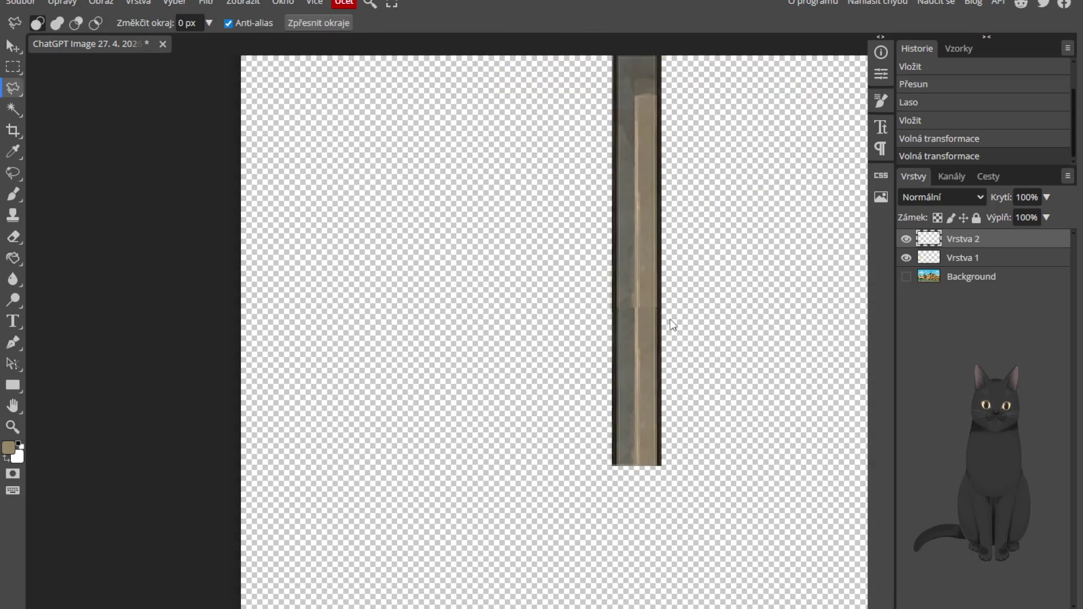
{"action": "scroll", "coordinate": [671, 323], "scroll_direction": "up", "scroll_amount": 1}
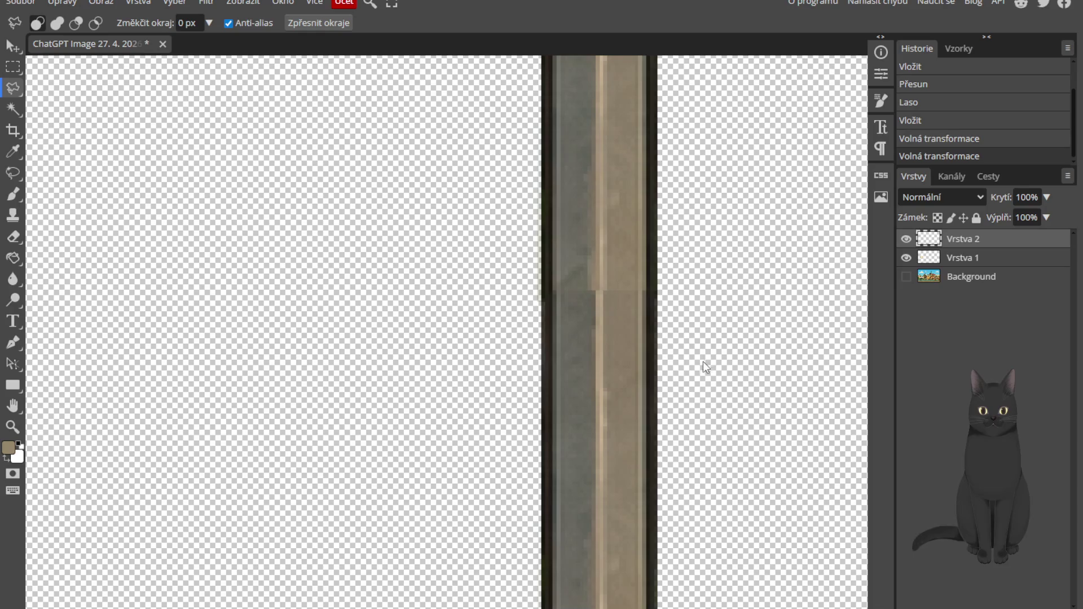
{"action": "scroll", "coordinate": [704, 354], "scroll_direction": "up", "scroll_amount": 1}
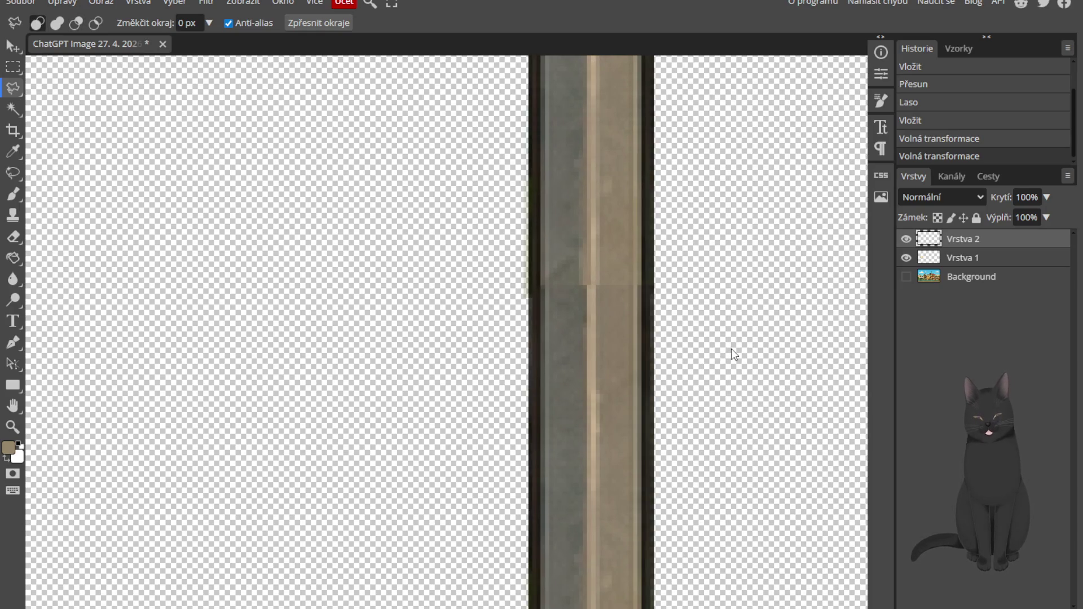
{"action": "key", "text": "b"}
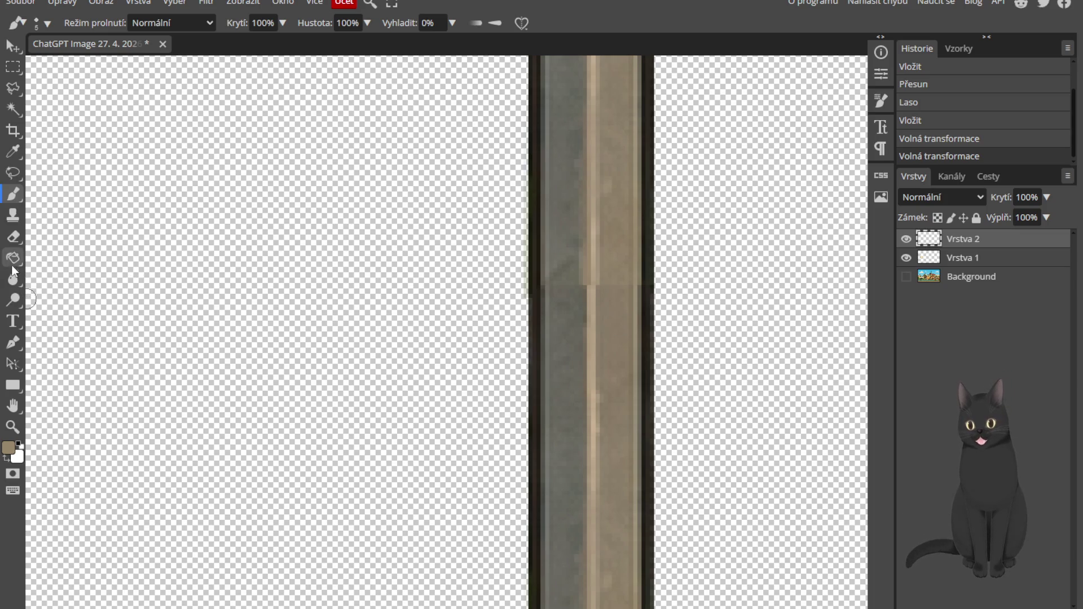
{"action": "left_click", "coordinate": [13, 274]}
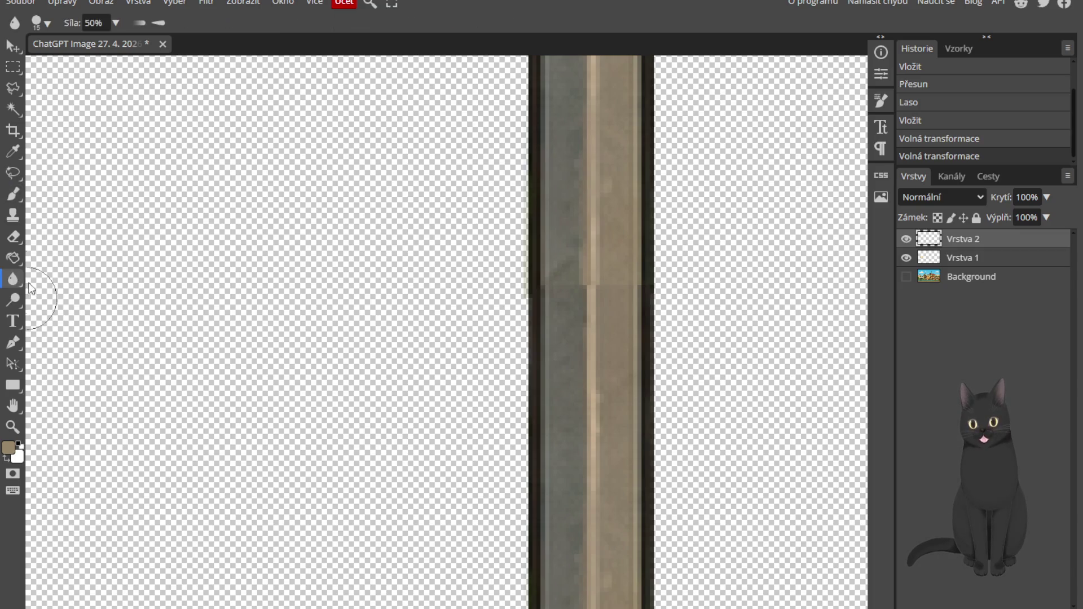
{"action": "mouse_move", "coordinate": [573, 298]}
{"action": "left_mouse_down"}
{"action": "mouse_move", "coordinate": [547, 279]}
{"action": "mouse_move", "coordinate": [564, 296]}
{"action": "mouse_move", "coordinate": [604, 299]}
{"action": "left_mouse_up"}
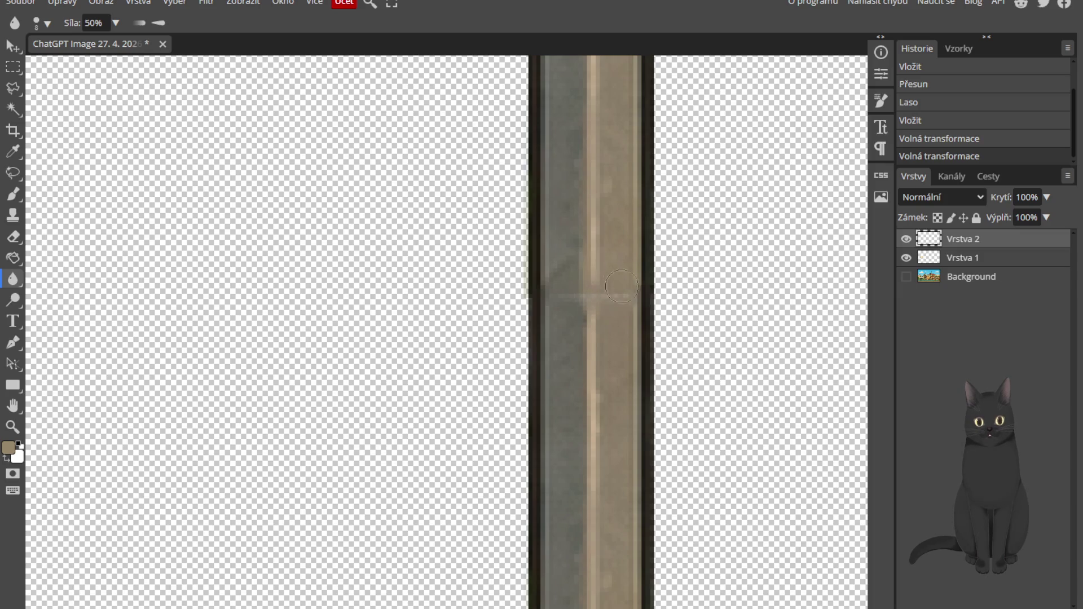
{"action": "mouse_move", "coordinate": [584, 271]}
{"action": "left_mouse_down"}
{"action": "mouse_move", "coordinate": [547, 327]}
{"action": "mouse_move", "coordinate": [609, 309]}
{"action": "left_mouse_up"}
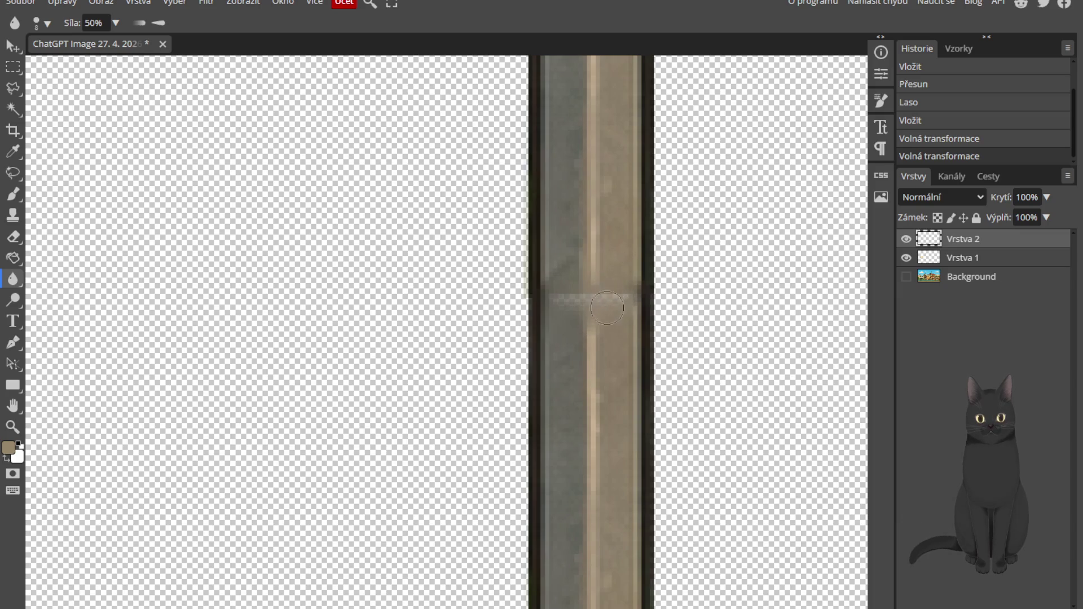
{"action": "left_click", "coordinate": [586, 298]}
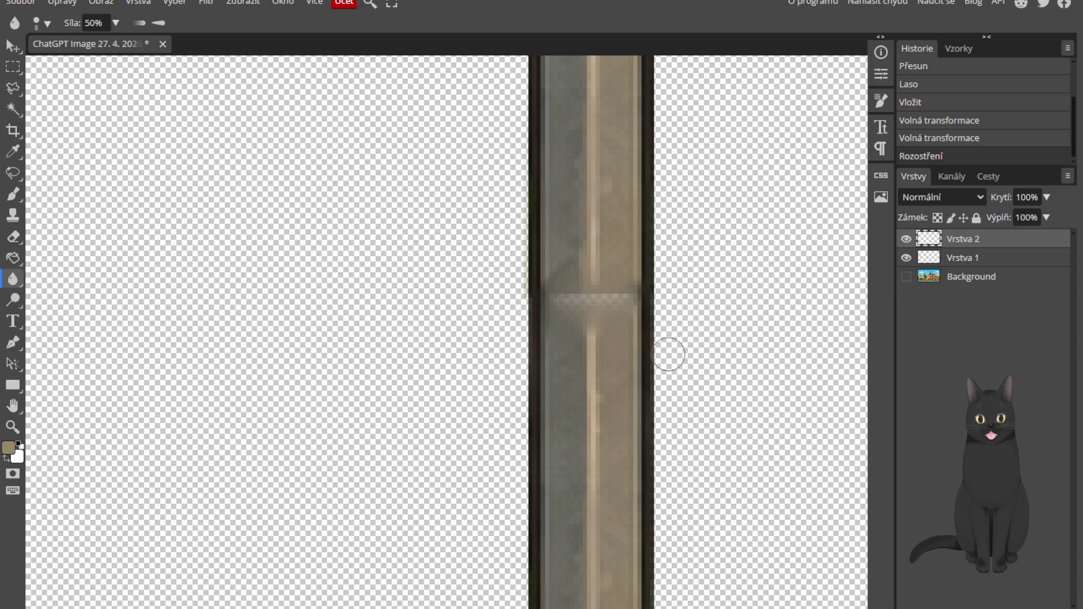
{"action": "key", "text": "ctrl+z"}
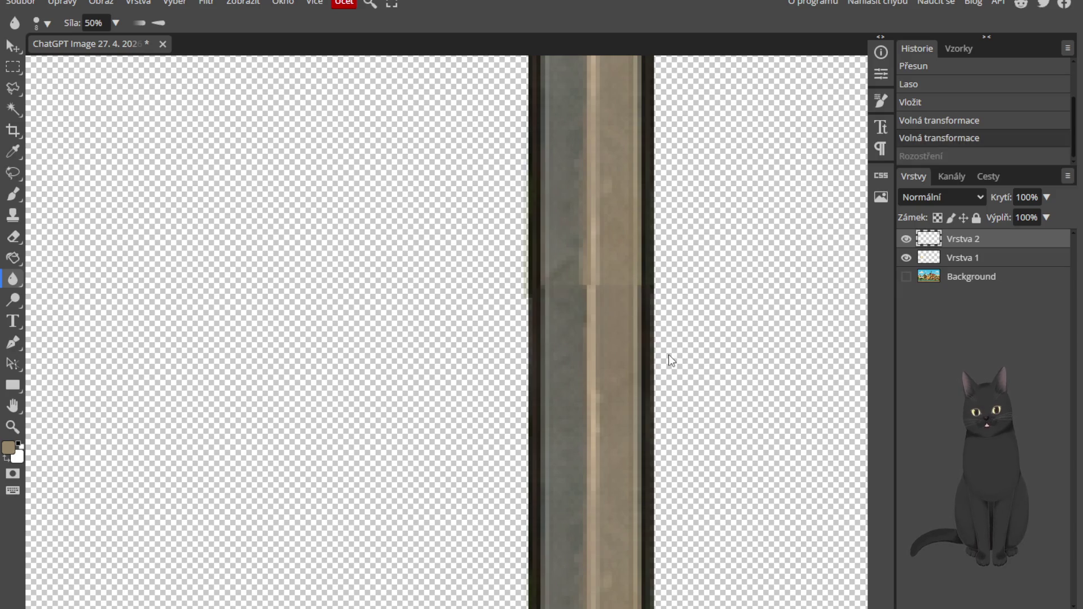
Step: Lower the Blur tool strength to 21% and blur the seam's right edge
{"action": "left_click", "coordinate": [116, 23]}
{"action": "left_click_drag", "start_coordinate": [92, 44], "coordinate": [78, 45]}
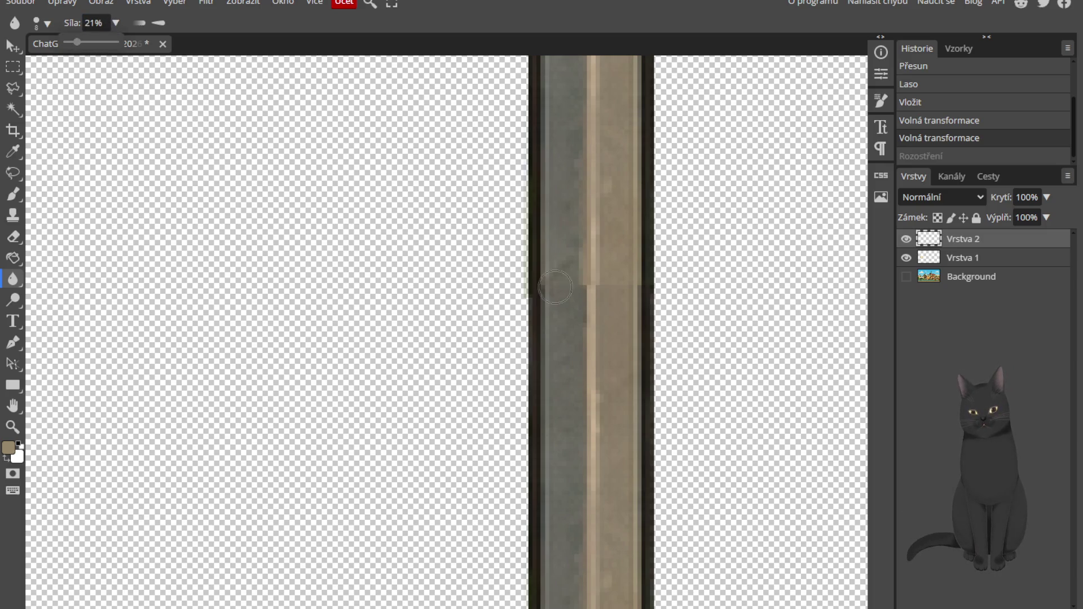
{"action": "mouse_move", "coordinate": [607, 290]}
{"action": "left_mouse_down"}
{"action": "mouse_move", "coordinate": [628, 289]}
{"action": "mouse_move", "coordinate": [621, 275]}
{"action": "mouse_move", "coordinate": [586, 280]}
{"action": "mouse_move", "coordinate": [553, 338]}
{"action": "left_mouse_up"}
{"action": "scroll", "coordinate": [726, 364], "scroll_direction": "down", "scroll_amount": 5}
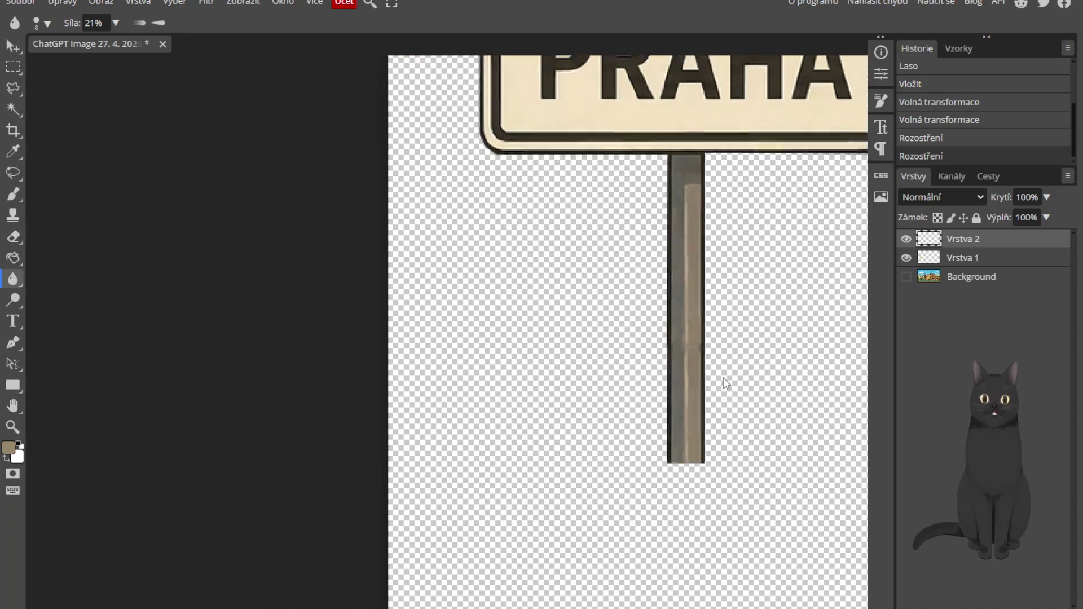
{"action": "scroll", "coordinate": [621, 409], "scroll_direction": "down", "scroll_amount": 1}
{"action": "scroll", "coordinate": [595, 350], "scroll_direction": "up", "scroll_amount": 8}
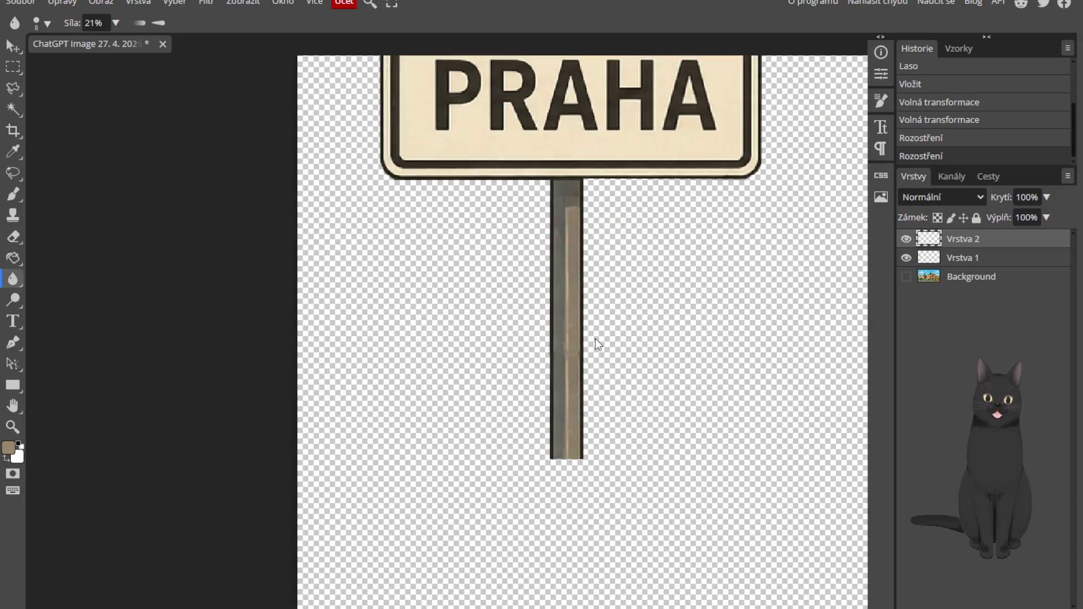
Step: Undo two blur strokes and reapply six short blur strokes along the pole
{"action": "key", "text": "ctrl+z"}
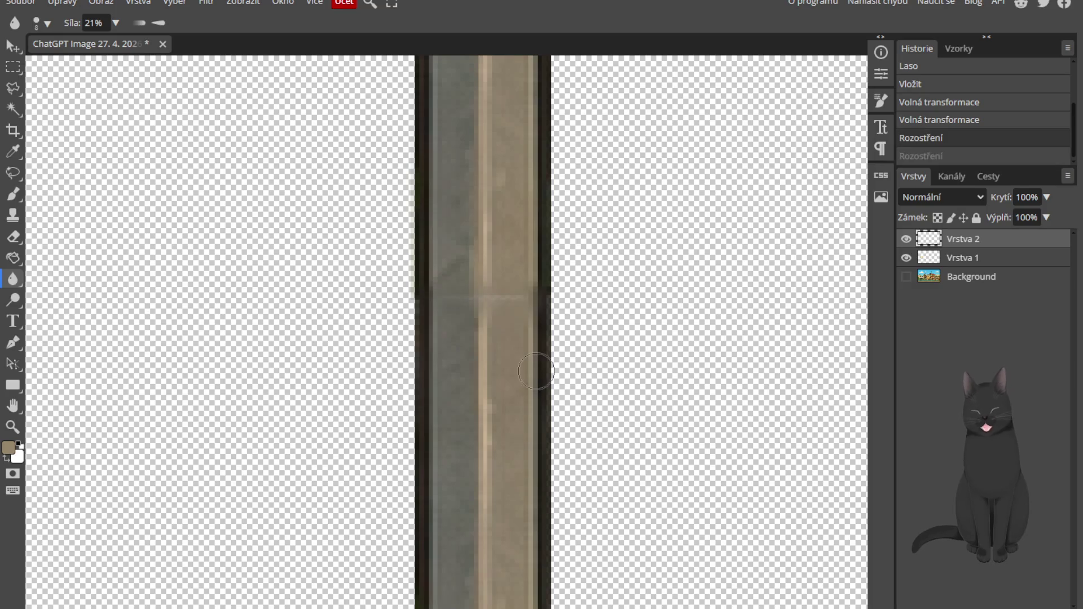
{"action": "key", "text": "ctrl+z"}
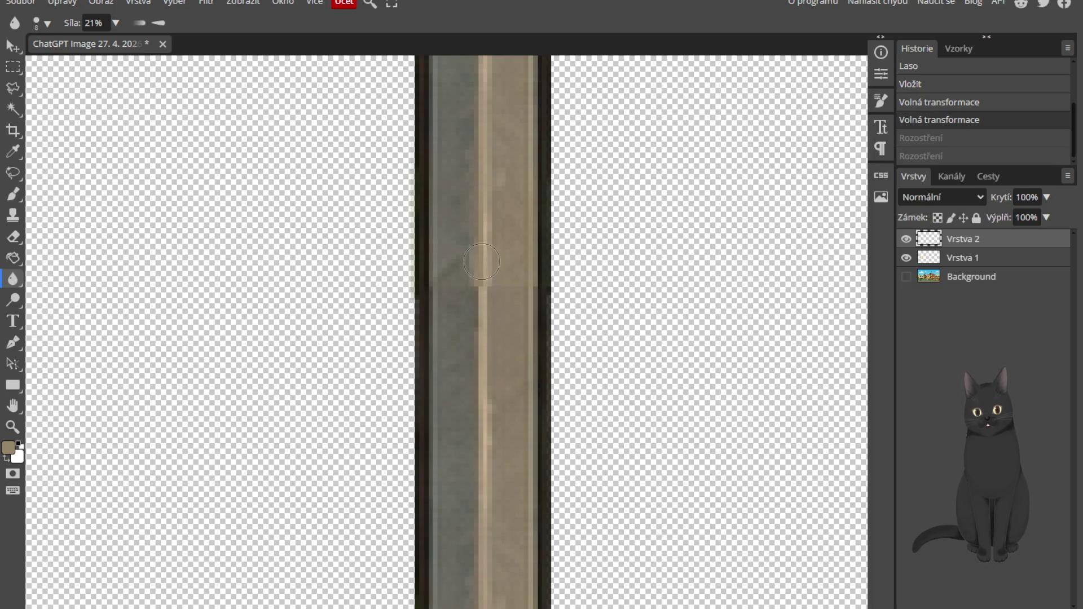
{"action": "left_click", "coordinate": [474, 282]}
{"action": "left_click", "coordinate": [471, 288]}
{"action": "left_click", "coordinate": [469, 291]}
{"action": "left_click", "coordinate": [466, 294]}
{"action": "left_click", "coordinate": [462, 299]}
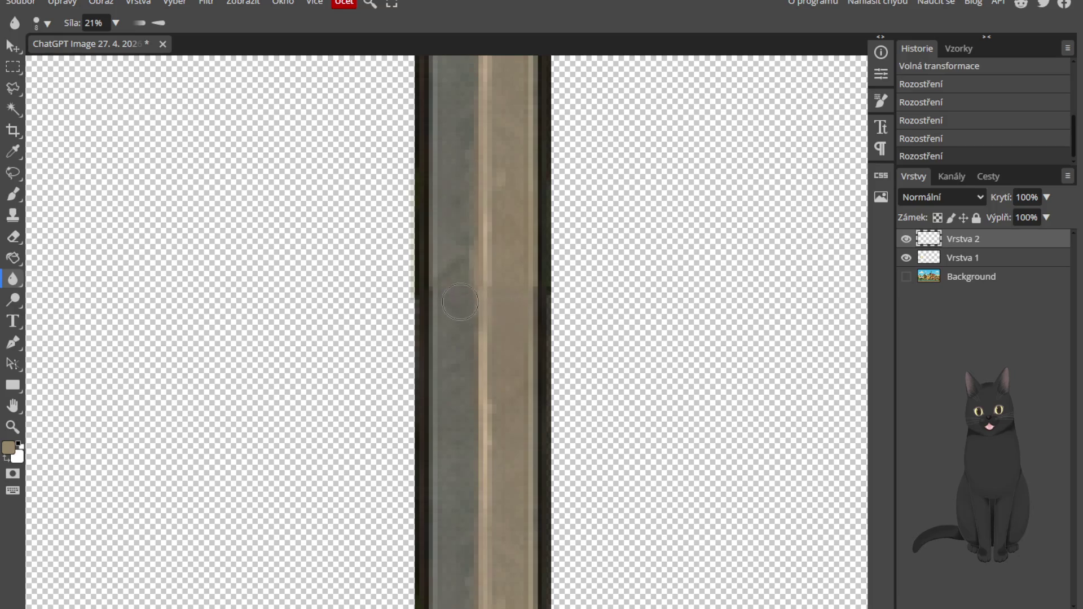
{"action": "left_click", "coordinate": [460, 302]}
{"action": "scroll", "coordinate": [567, 404], "scroll_direction": "down", "scroll_amount": 3}
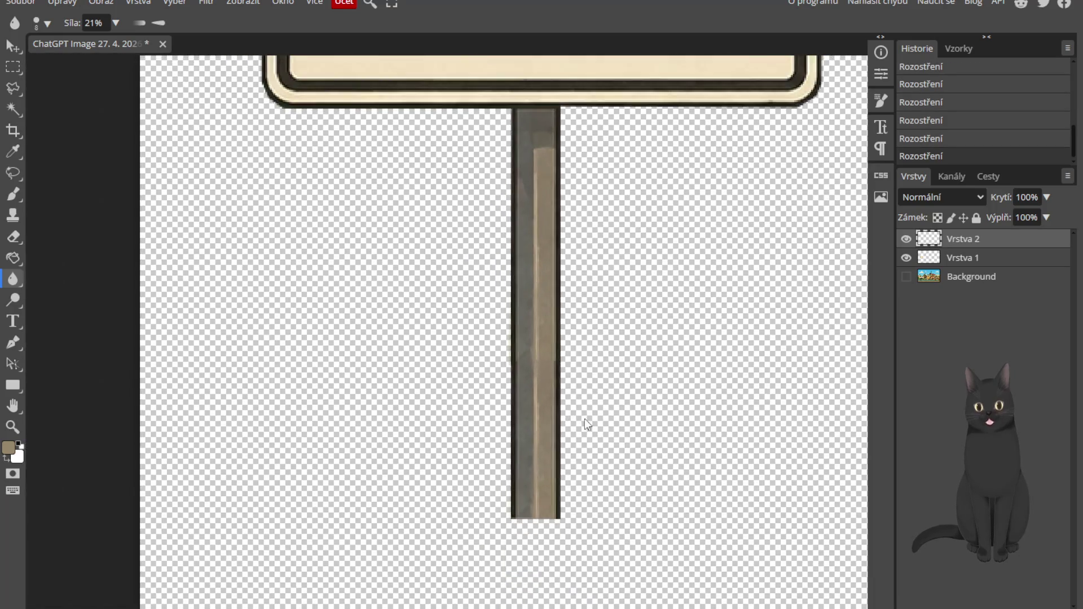
{"action": "scroll", "coordinate": [585, 419], "scroll_direction": "down", "scroll_amount": 4}
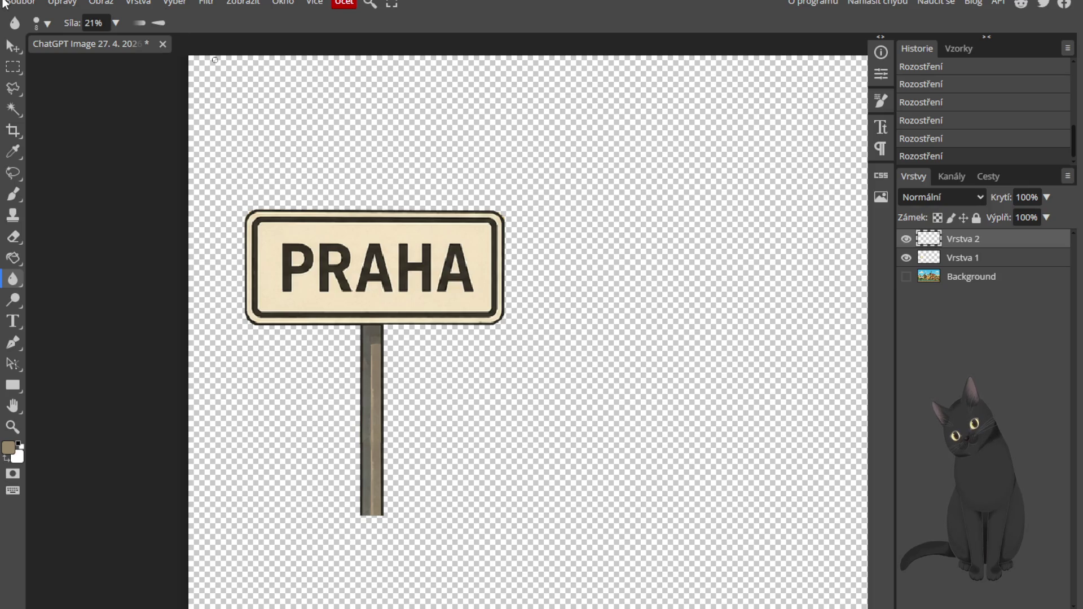
{"action": "left_click", "coordinate": [6, 3]}
Step: Choose PNG under Soubor > Uložit jako to open the Uložit pro web export dialog
{"action": "mouse_move", "coordinate": [47, 195]}
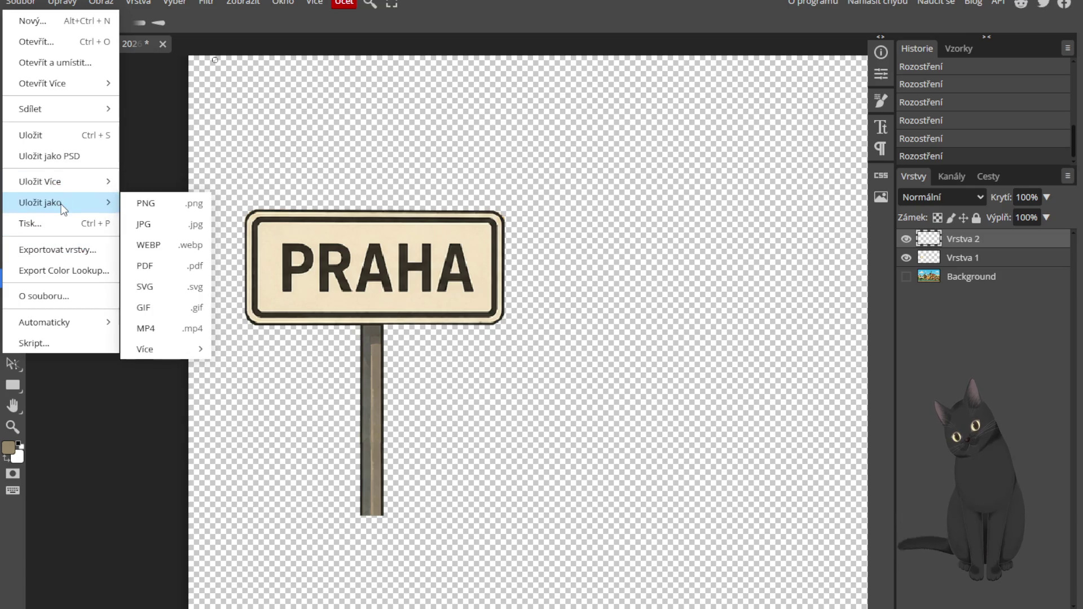
{"action": "left_click", "coordinate": [192, 207]}
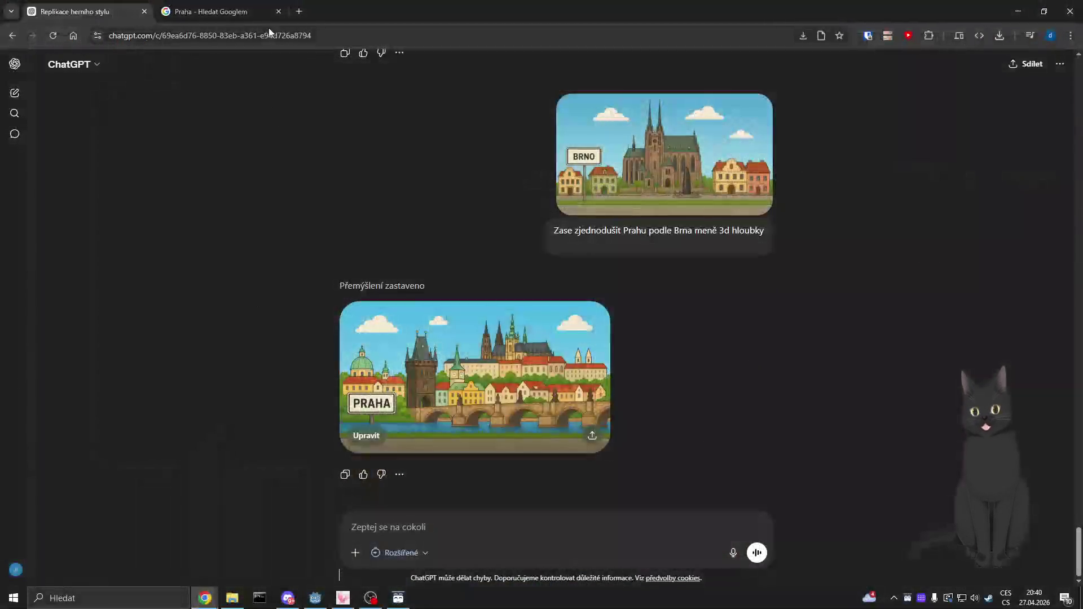
Step: Open a new tab and visit the fluffhry.cz itch.io games page
{"action": "key", "text": "ctrl+t"}
{"action": "type", "text": "fluf"}
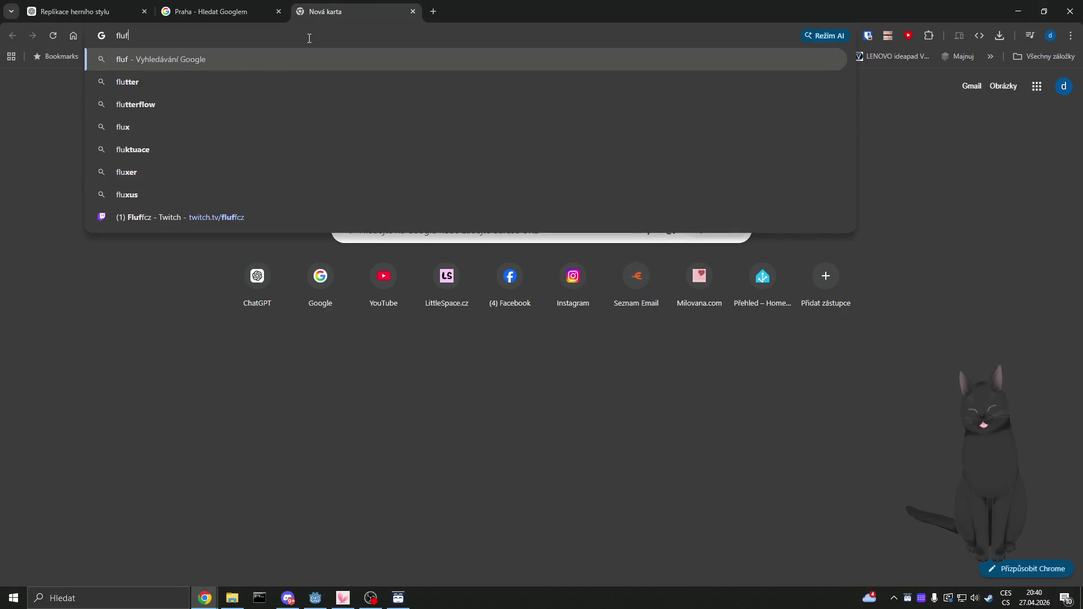
{"action": "type", "text": "fhry.cz"}
{"action": "key", "text": "Return"}
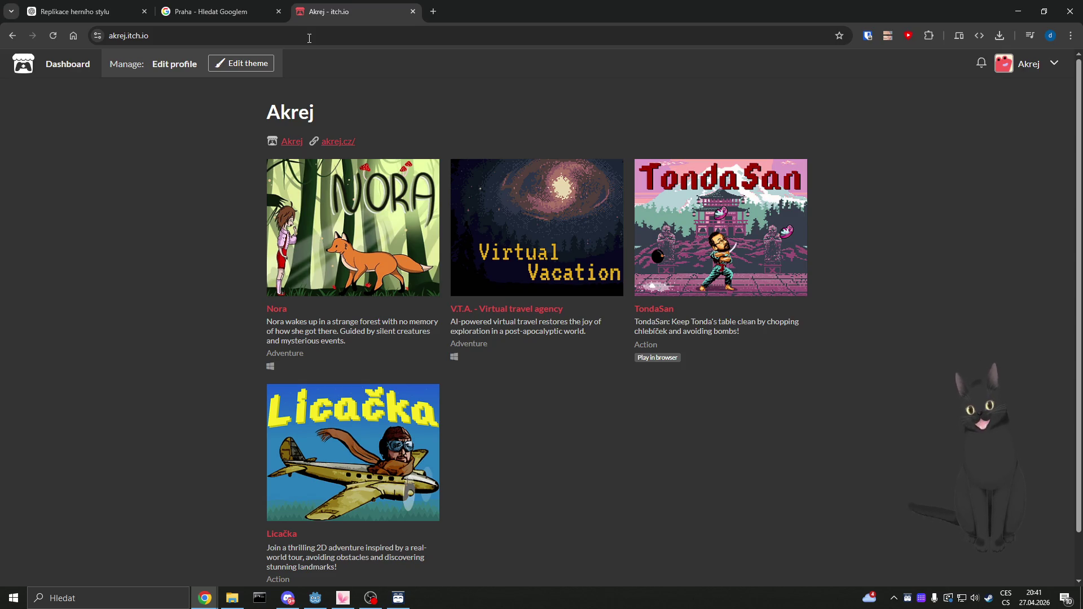
Step: Go to twitch.tv and open your own channel via the avatar menu's Kanál entry
{"action": "left_click", "coordinate": [309, 38]}
{"action": "type", "text": "twi"}
{"action": "key", "text": "Return"}
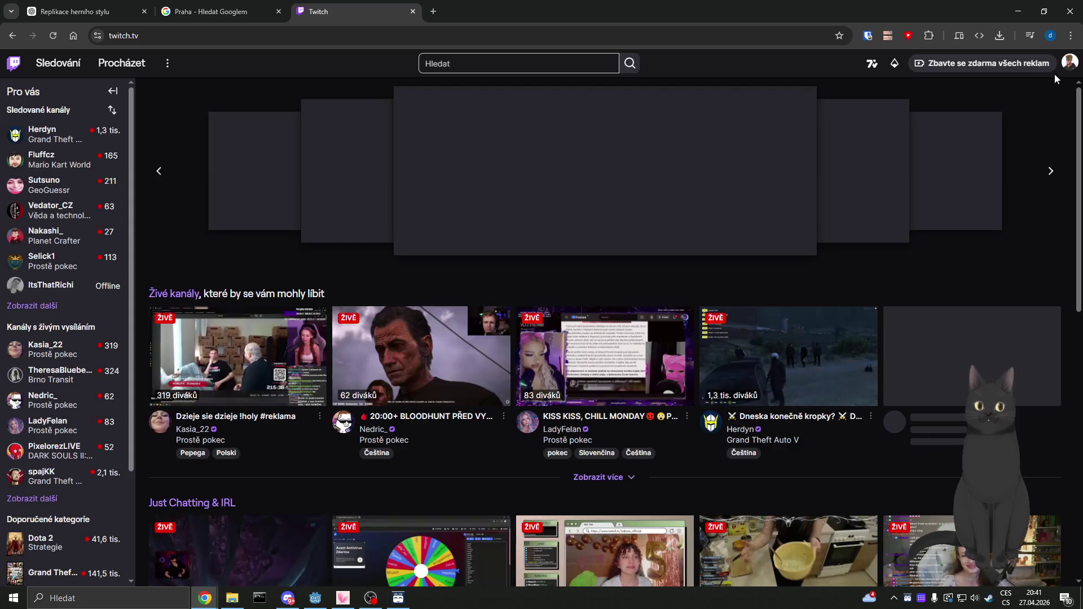
{"action": "left_click", "coordinate": [1070, 62]}
{"action": "left_click", "coordinate": [958, 124]}
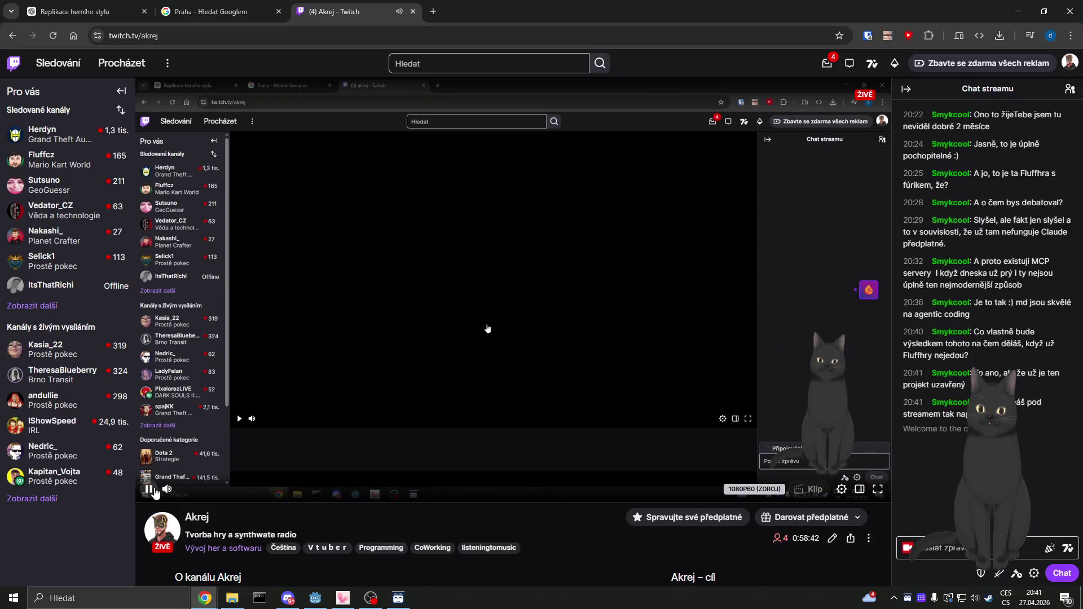
Step: Pause the stream, browse the channel's About panels, then close the Twitch tab
{"action": "left_click", "coordinate": [299, 456]}
{"action": "scroll", "coordinate": [388, 455], "scroll_direction": "down", "scroll_amount": 9}
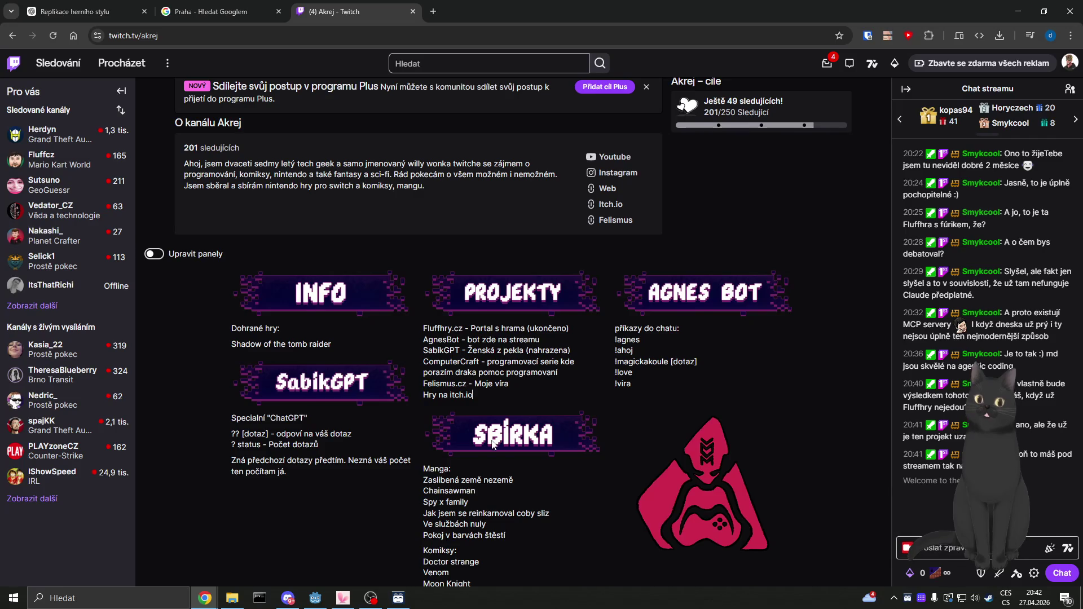
{"action": "scroll", "coordinate": [494, 441], "scroll_direction": "down", "scroll_amount": 1}
{"action": "key", "text": "ctrl+a"}
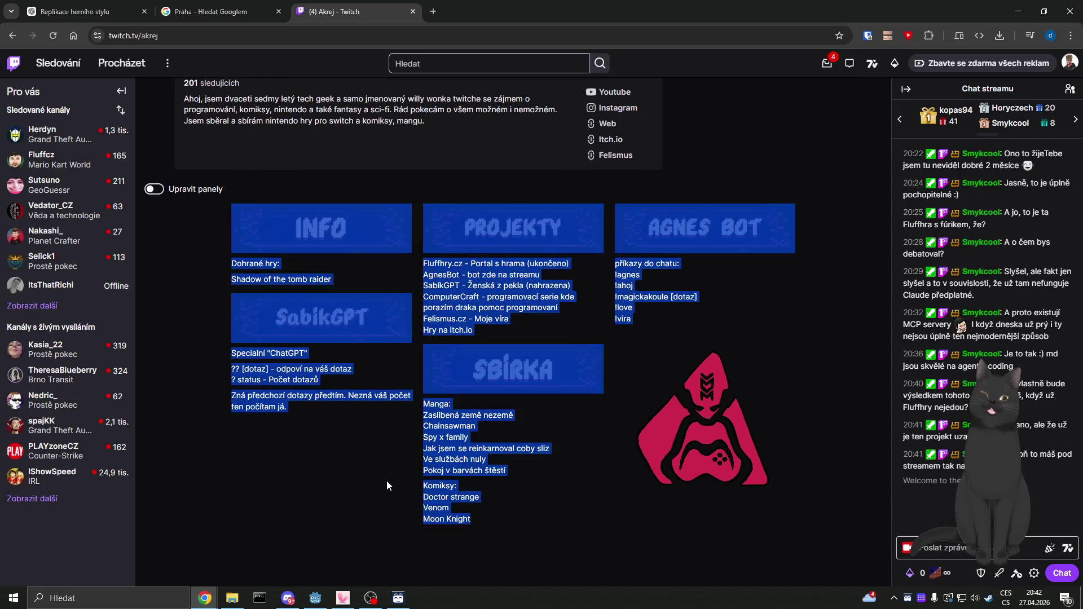
{"action": "left_click", "coordinate": [454, 454]}
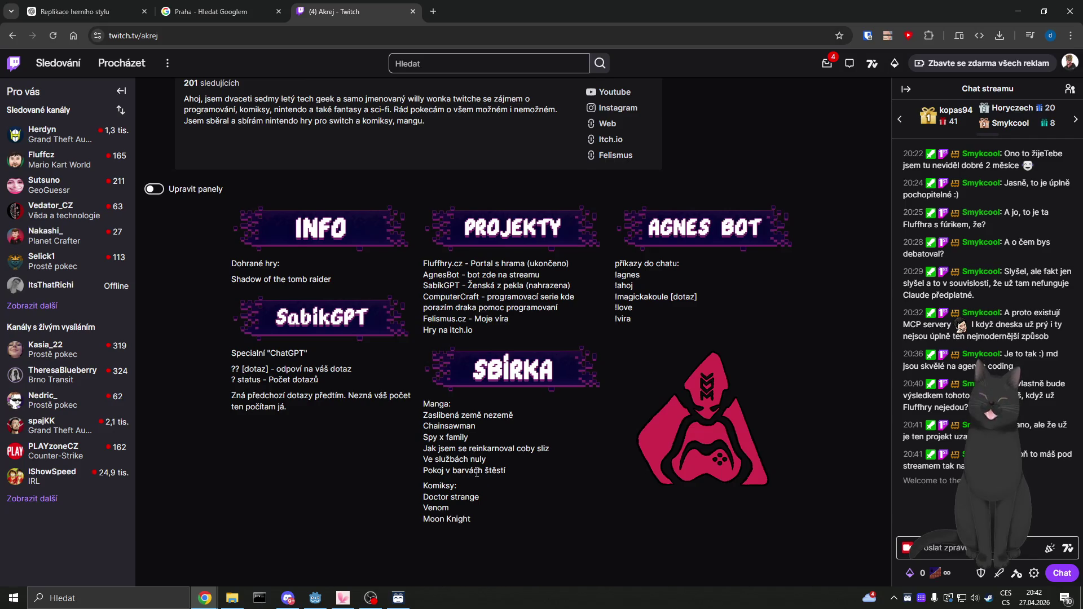
{"action": "scroll", "coordinate": [477, 472], "scroll_direction": "up", "scroll_amount": 5}
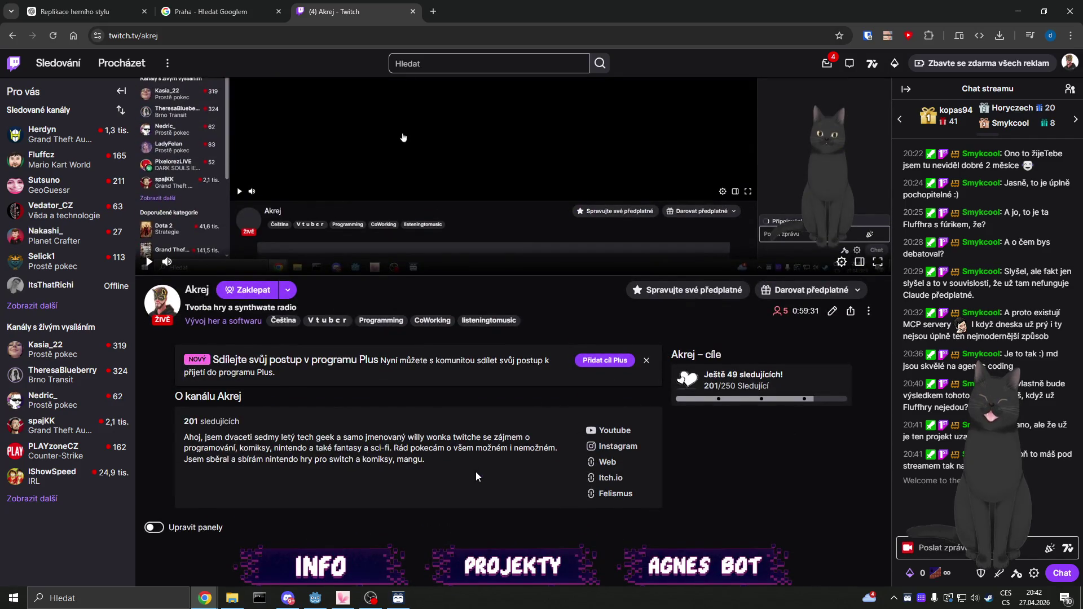
{"action": "scroll", "coordinate": [456, 440], "scroll_direction": "up", "scroll_amount": 4}
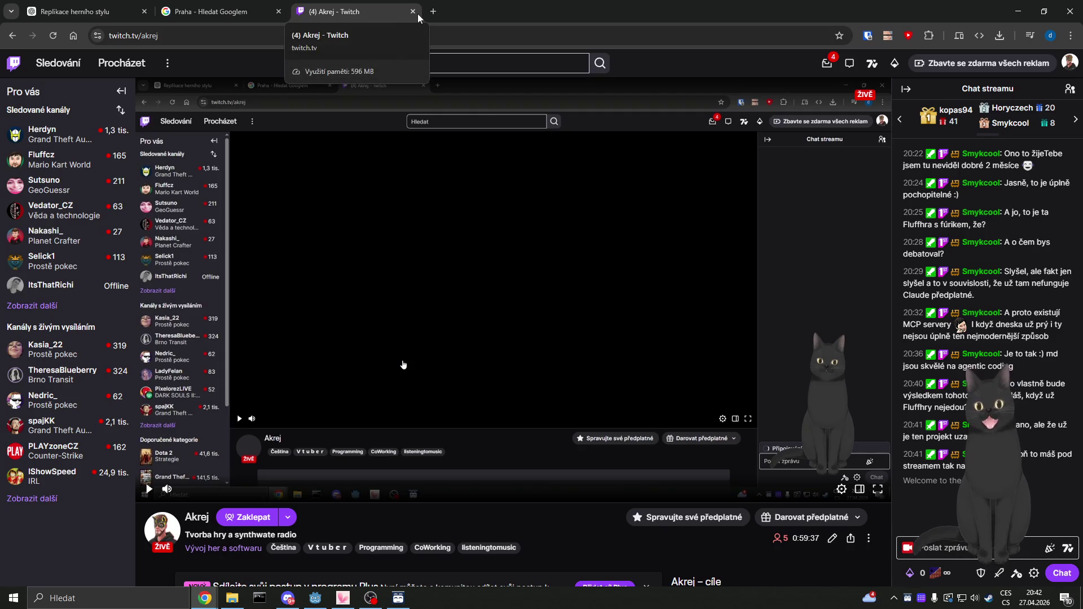
{"action": "left_click", "coordinate": [412, 11]}
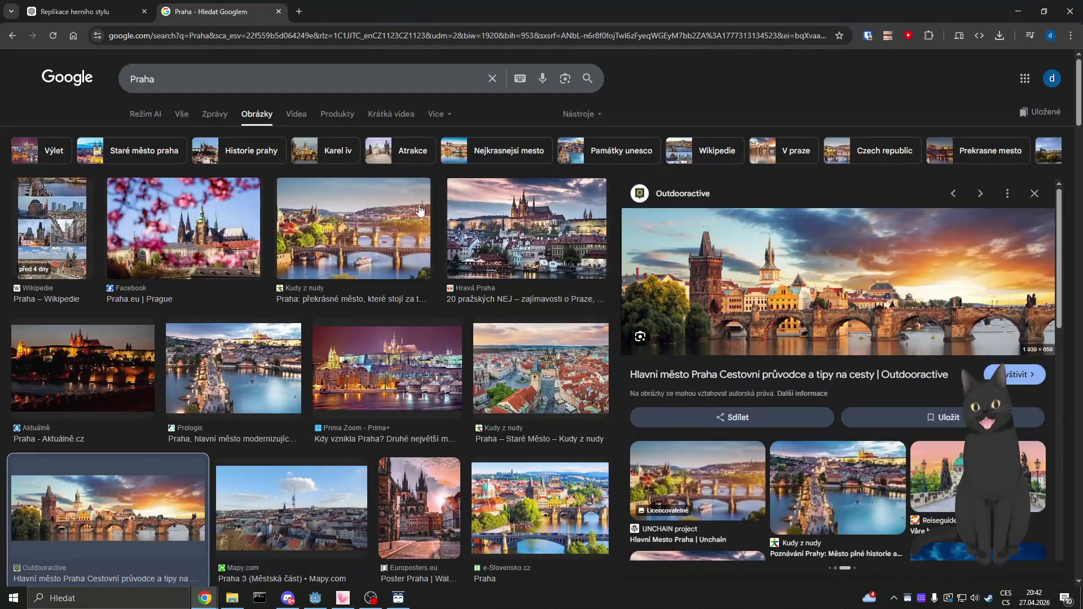
Step: Return to Photopea, dismiss the Uložit pro web export dialog, and pick the Crop tool
{"action": "left_click", "coordinate": [1019, 10]}
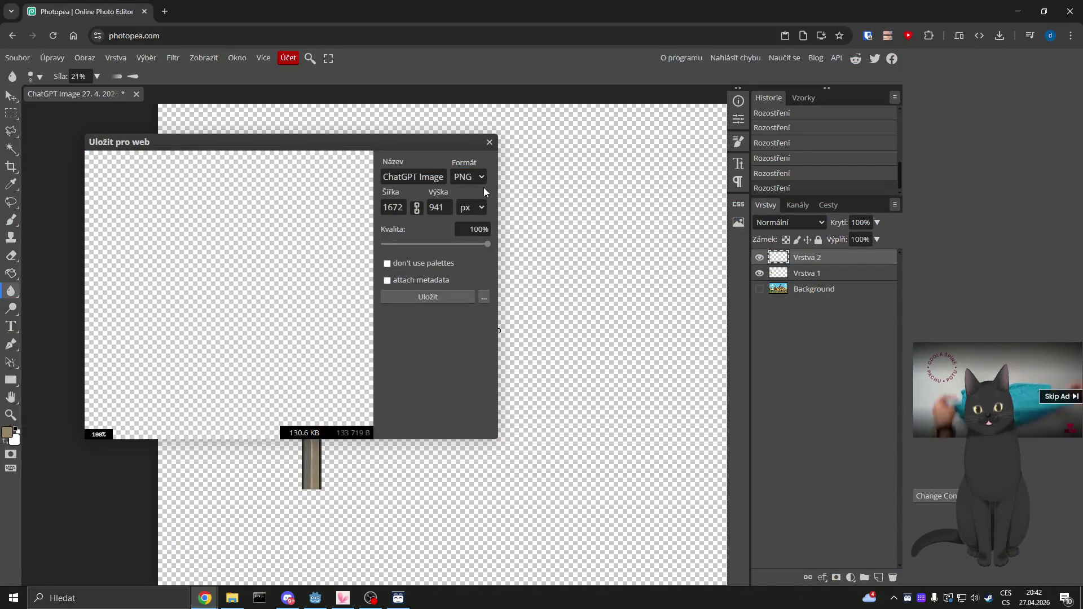
{"action": "left_click", "coordinate": [489, 142]}
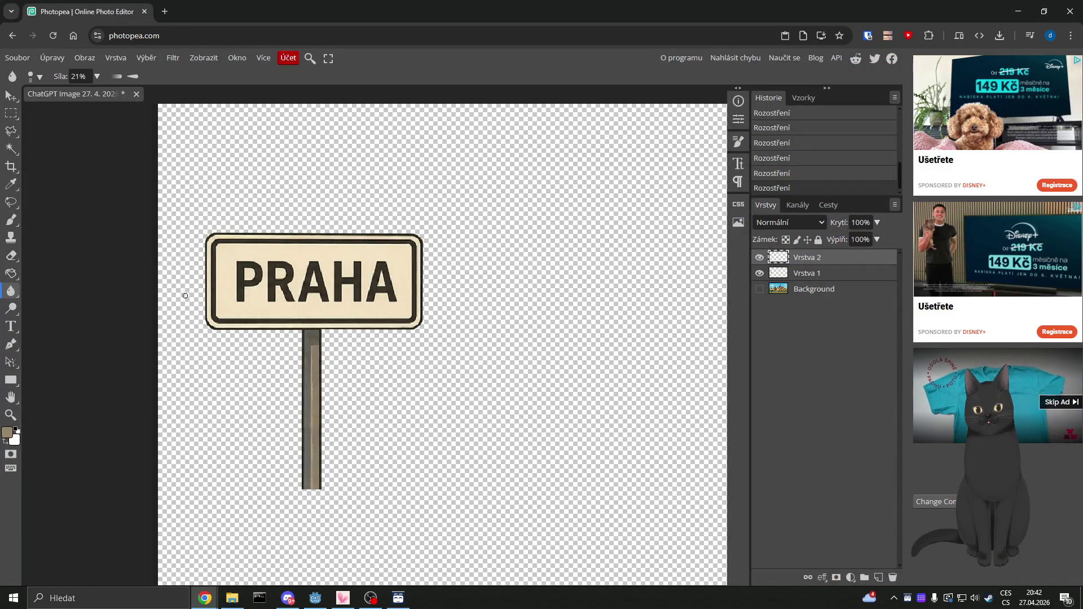
{"action": "left_click", "coordinate": [12, 167]}
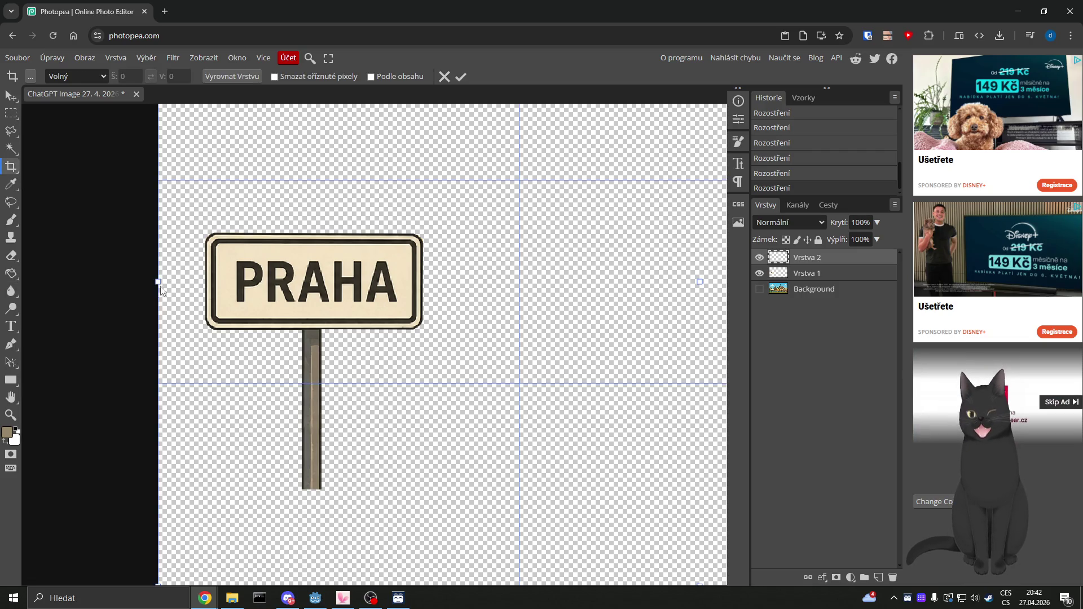
Step: Crop away the empty area left of the PRAHA sign
{"action": "left_click_drag", "start_coordinate": [158, 297], "coordinate": [205, 306]}
{"action": "left_click", "coordinate": [456, 77]}
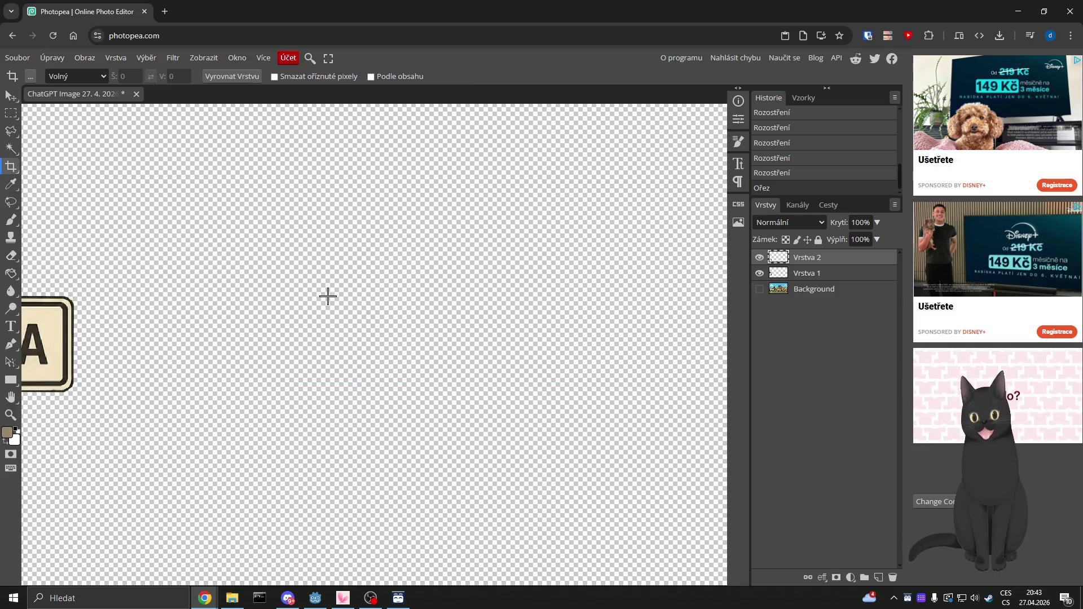
{"action": "scroll", "coordinate": [321, 294], "scroll_direction": "down", "scroll_amount": 2}
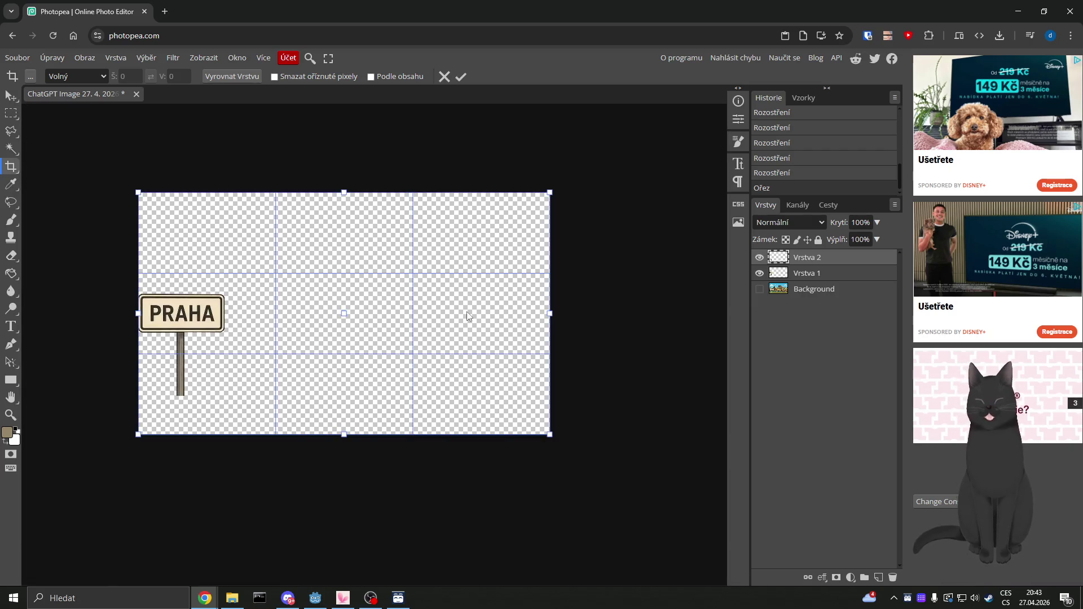
Step: Frame a new 336 px-wide crop to the sign's right edge and apply it
{"action": "left_click_drag", "start_coordinate": [551, 313], "coordinate": [226, 312]}
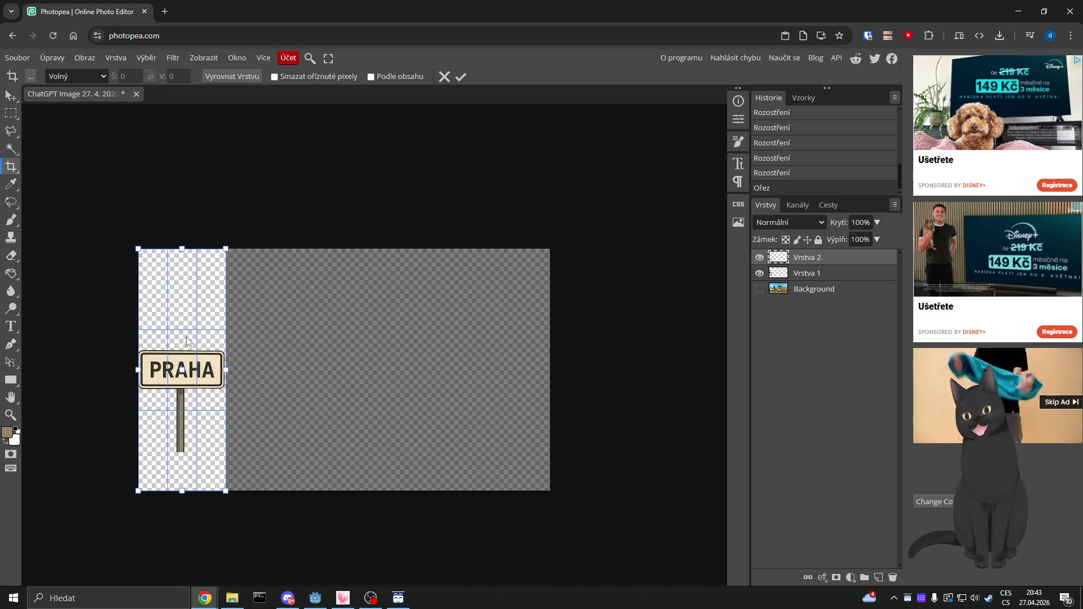
{"action": "scroll", "coordinate": [206, 357], "scroll_direction": "up", "scroll_amount": 3}
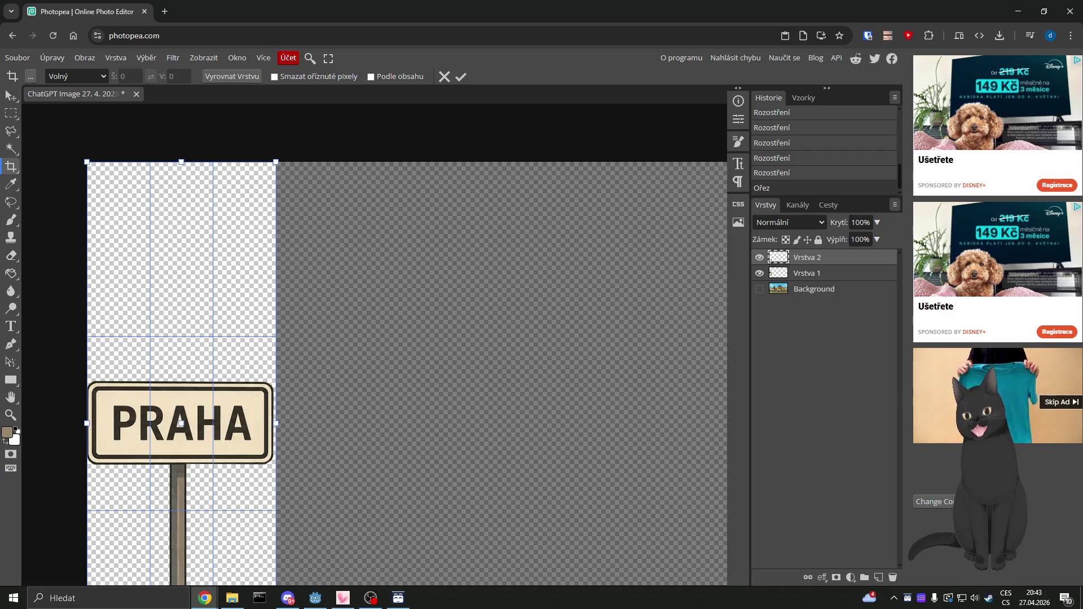
{"action": "key", "text": "alt+Tab"}
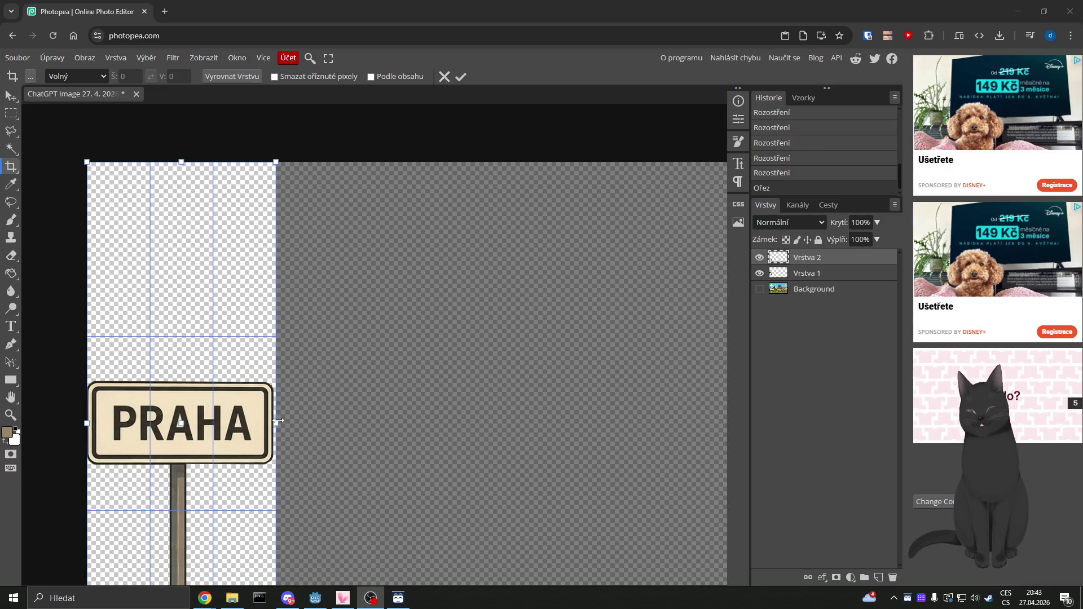
{"action": "scroll", "coordinate": [278, 420], "scroll_direction": "up", "scroll_amount": 10}
{"action": "scroll", "coordinate": [506, 336], "scroll_direction": "down", "scroll_amount": 5}
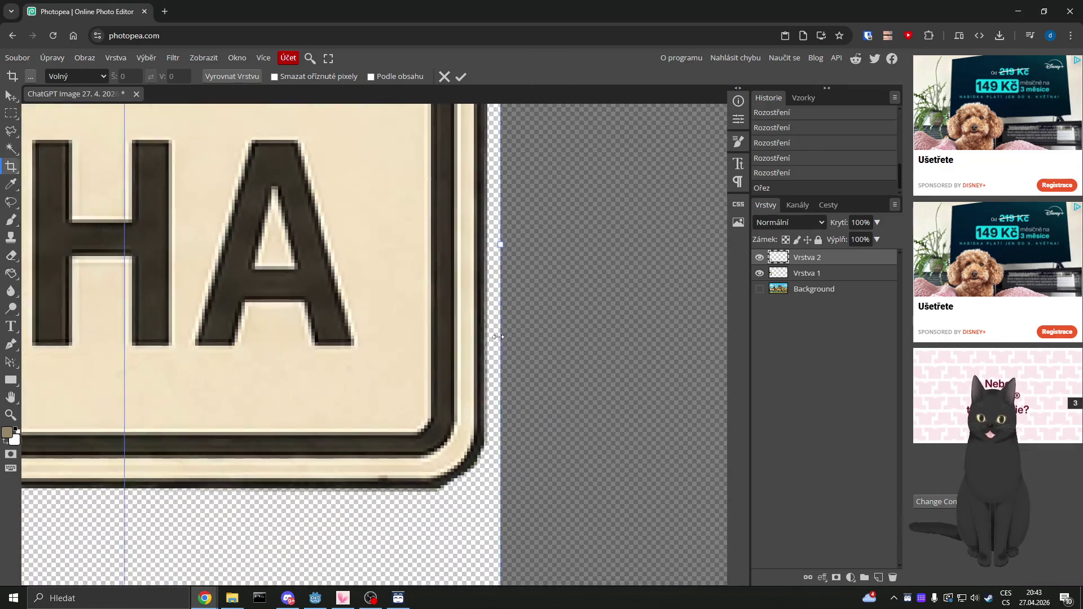
{"action": "left_click_drag", "start_coordinate": [497, 263], "coordinate": [487, 270]}
{"action": "scroll", "coordinate": [428, 265], "scroll_direction": "down", "scroll_amount": 5}
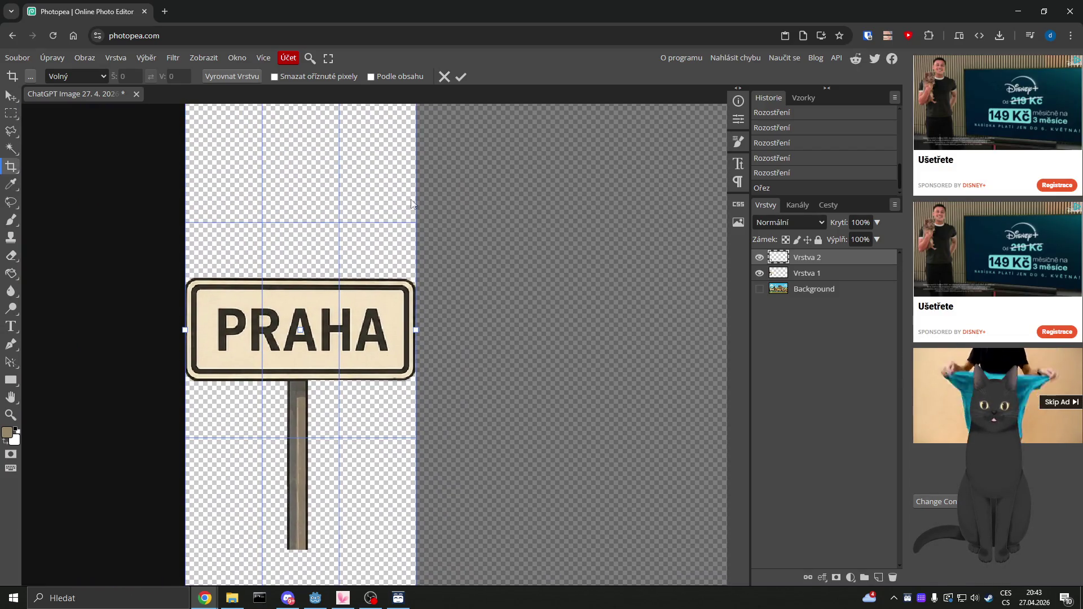
{"action": "left_click", "coordinate": [461, 77]}
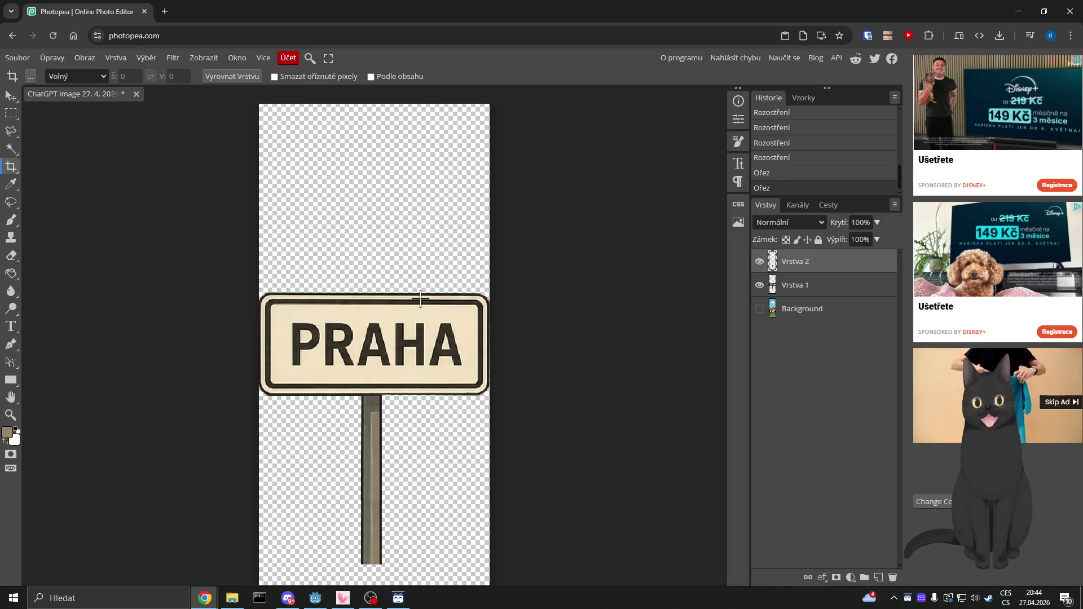
Step: Briefly open a new browser tab, return to the Photopea document, and begin another crop
{"action": "left_click", "coordinate": [168, 16]}
{"action": "left_click", "coordinate": [181, 39]}
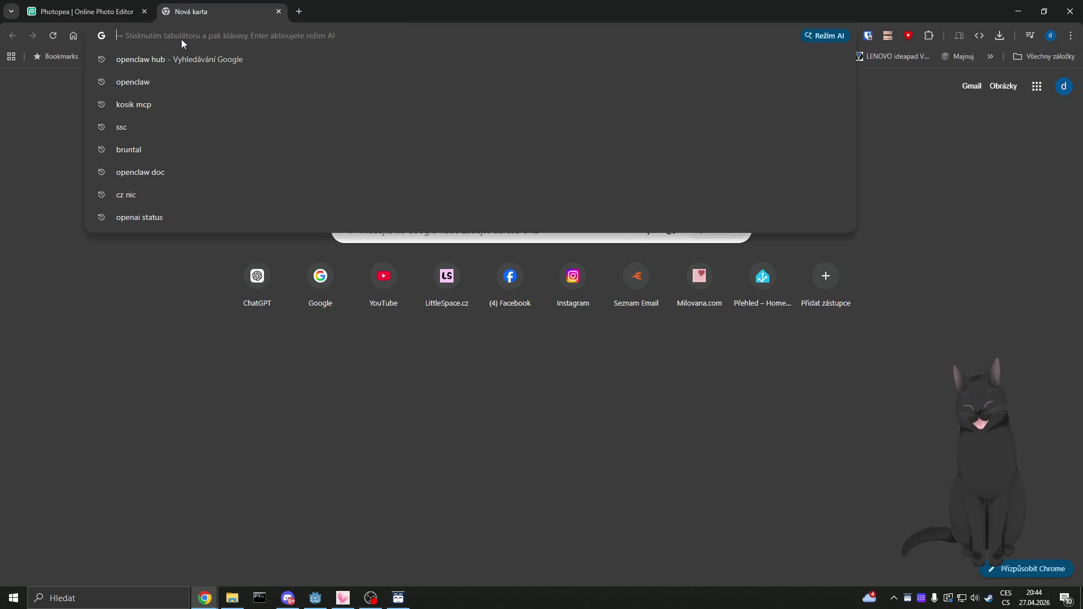
{"action": "key", "text": "ctrl+Tab"}
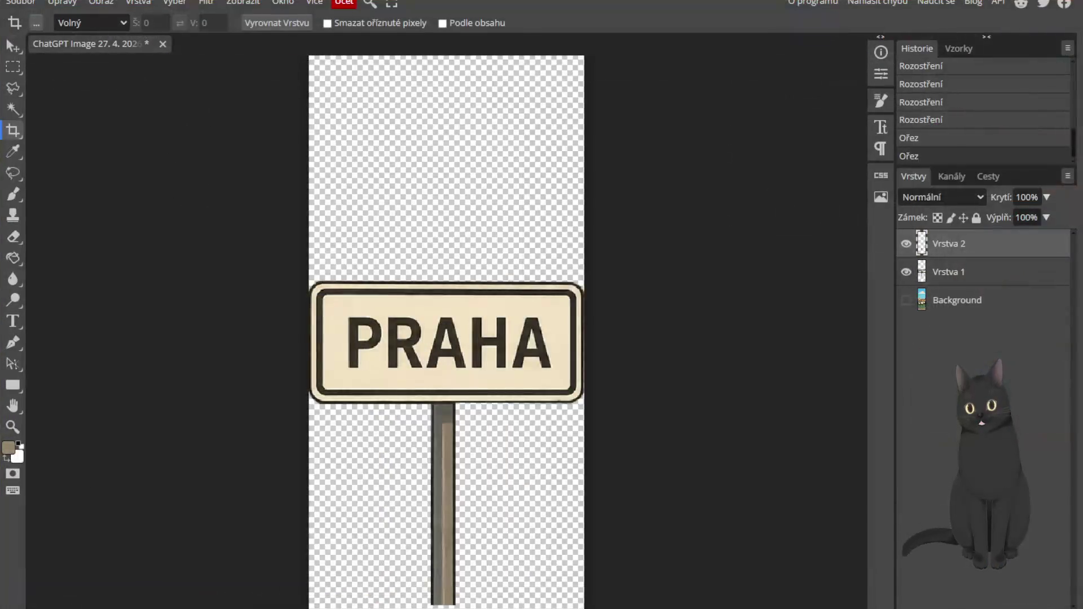
{"action": "key", "text": "ctrl+Tab"}
{"action": "key", "text": "ctrl+Tab"}
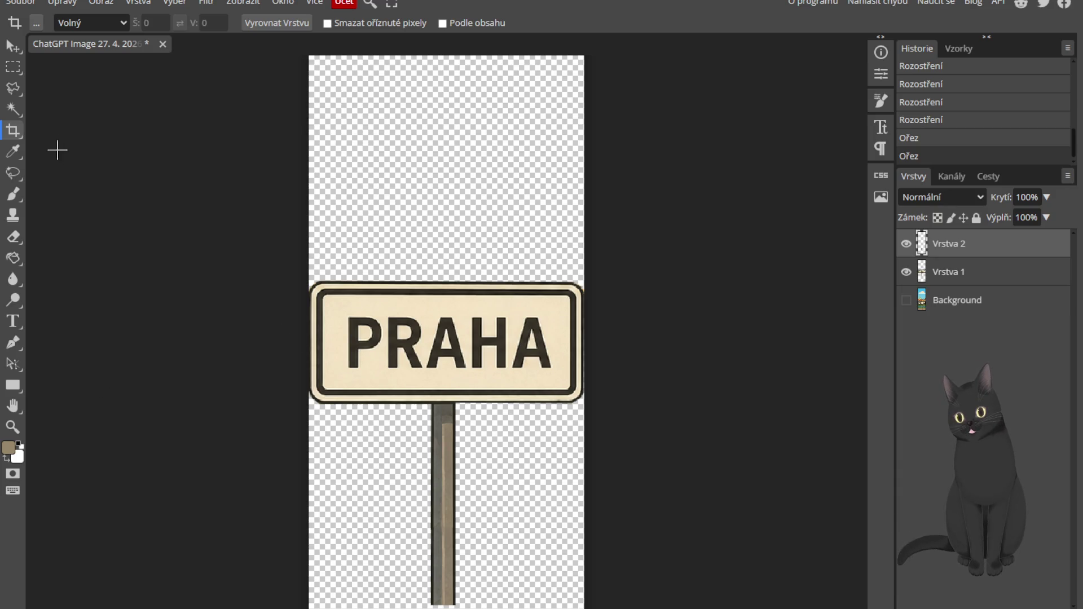
{"action": "left_click", "coordinate": [17, 129]}
Step: Lower the crop's top edge to just above the PRAHA sign and apply it
{"action": "scroll", "coordinate": [601, 254], "scroll_direction": "up", "scroll_amount": 2}
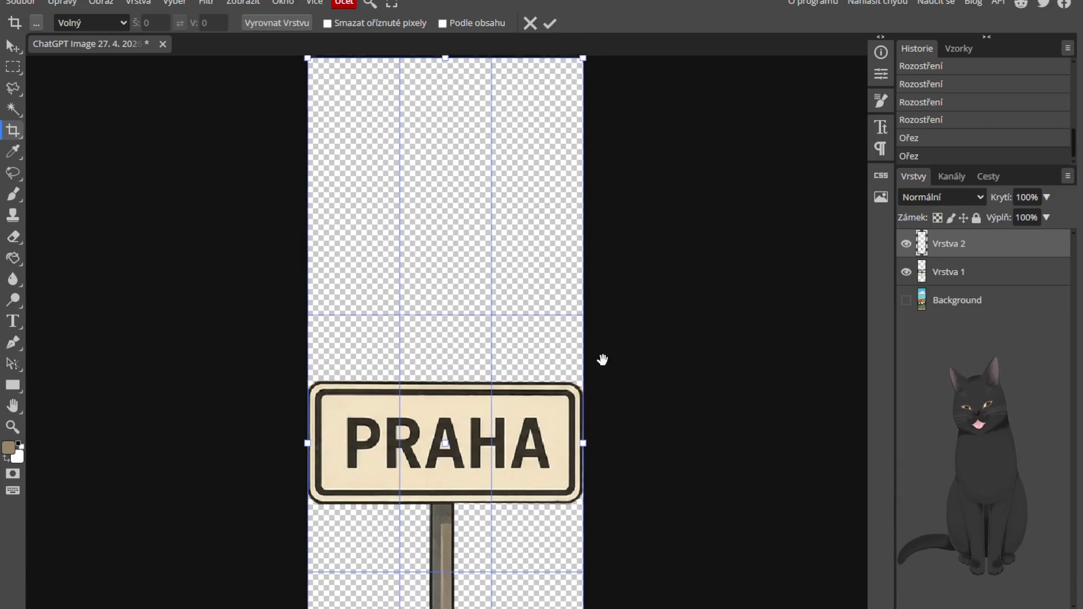
{"action": "left_click_drag", "start_coordinate": [448, 82], "coordinate": [447, 402]}
{"action": "scroll", "coordinate": [422, 265], "scroll_direction": "down", "scroll_amount": 3}
{"action": "scroll", "coordinate": [423, 264], "scroll_direction": "down", "scroll_amount": 2}
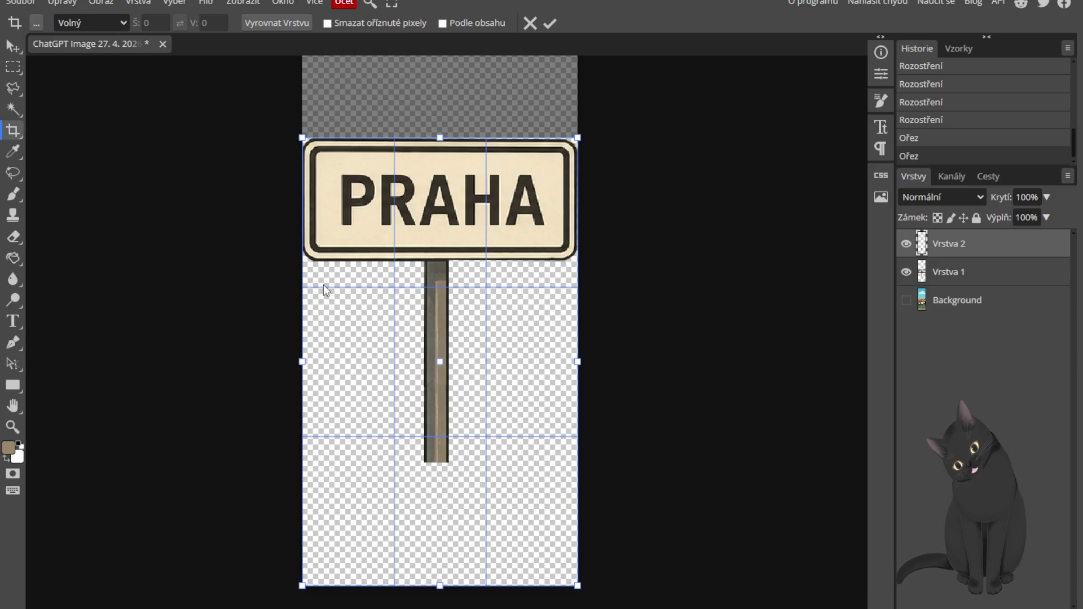
{"action": "left_click", "coordinate": [549, 25]}
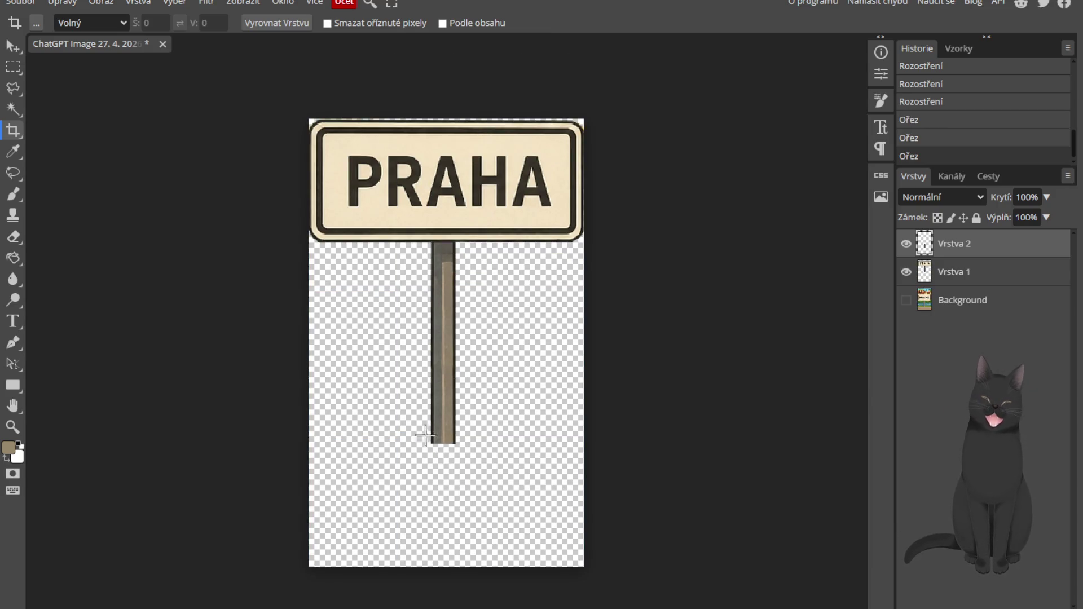
Step: Pull the crop bottom toward the post's end, adjusting right and top edges, applying twice
{"action": "left_click", "coordinate": [31, 143]}
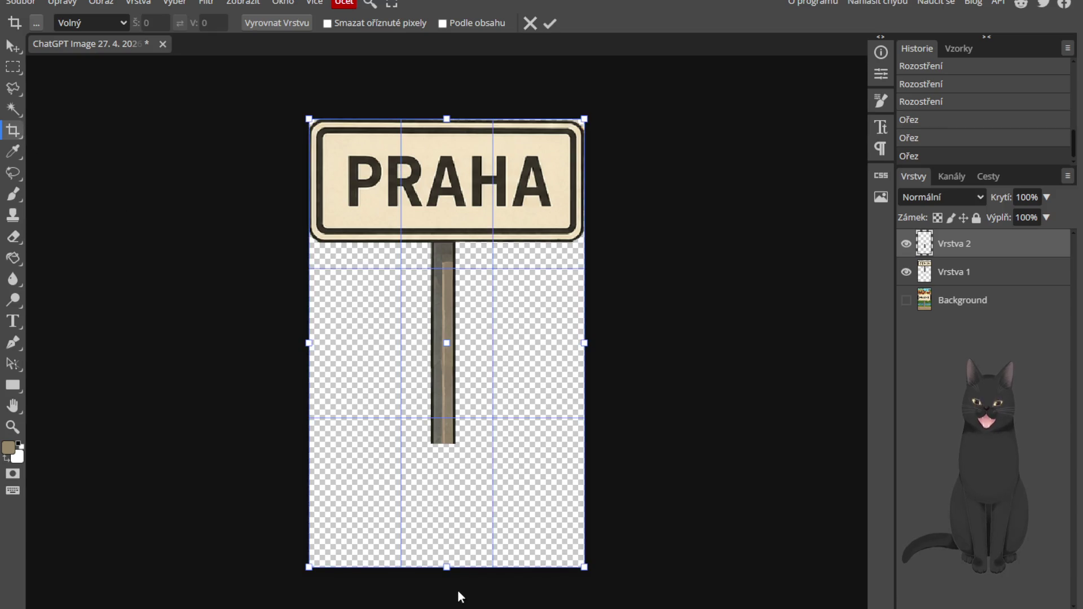
{"action": "left_click_drag", "start_coordinate": [452, 568], "coordinate": [472, 444]}
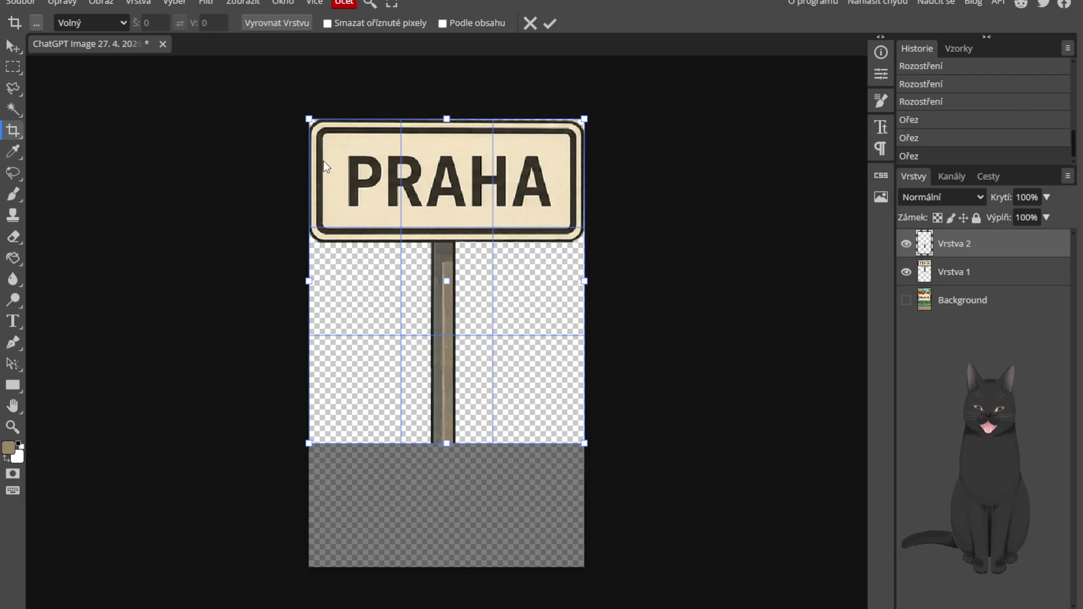
{"action": "scroll", "coordinate": [503, 164], "scroll_direction": "up", "scroll_amount": 5}
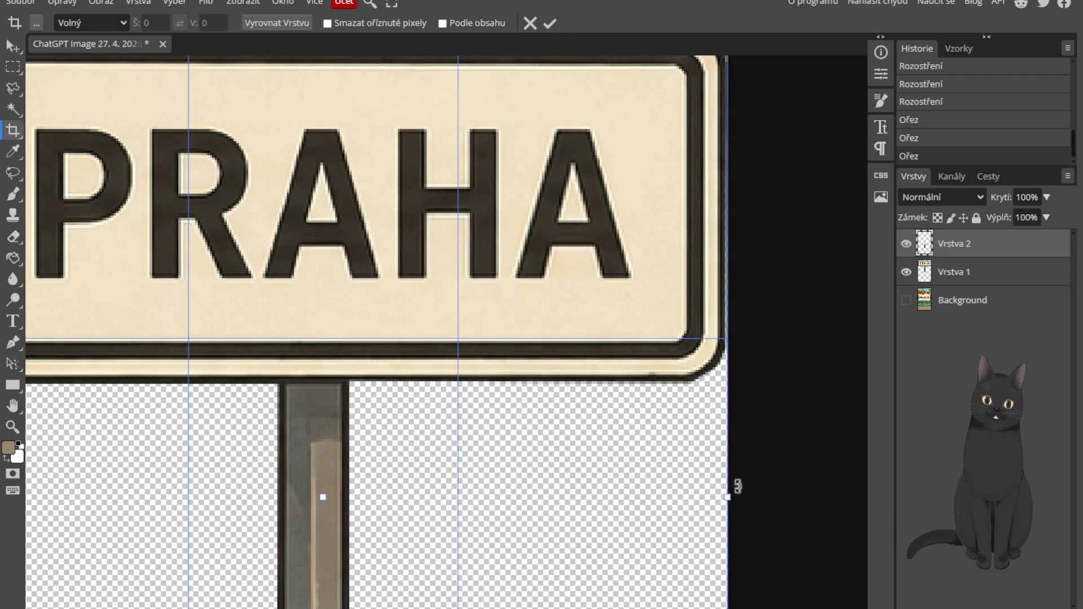
{"action": "left_click_drag", "start_coordinate": [728, 497], "coordinate": [725, 497]}
{"action": "scroll", "coordinate": [590, 482], "scroll_direction": "up", "scroll_amount": 5}
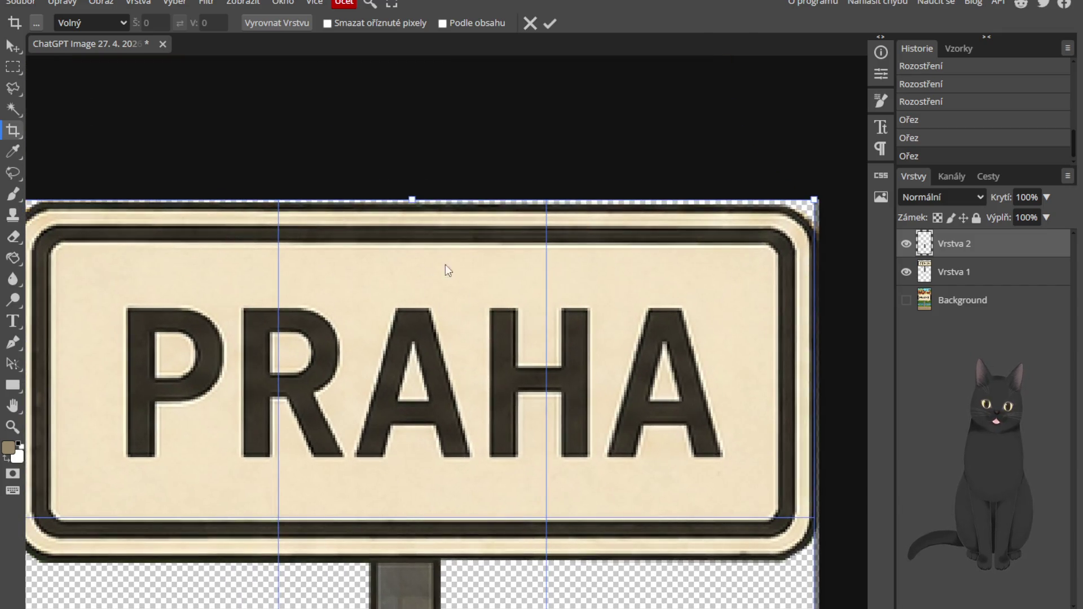
{"action": "left_click_drag", "start_coordinate": [413, 201], "coordinate": [415, 202]}
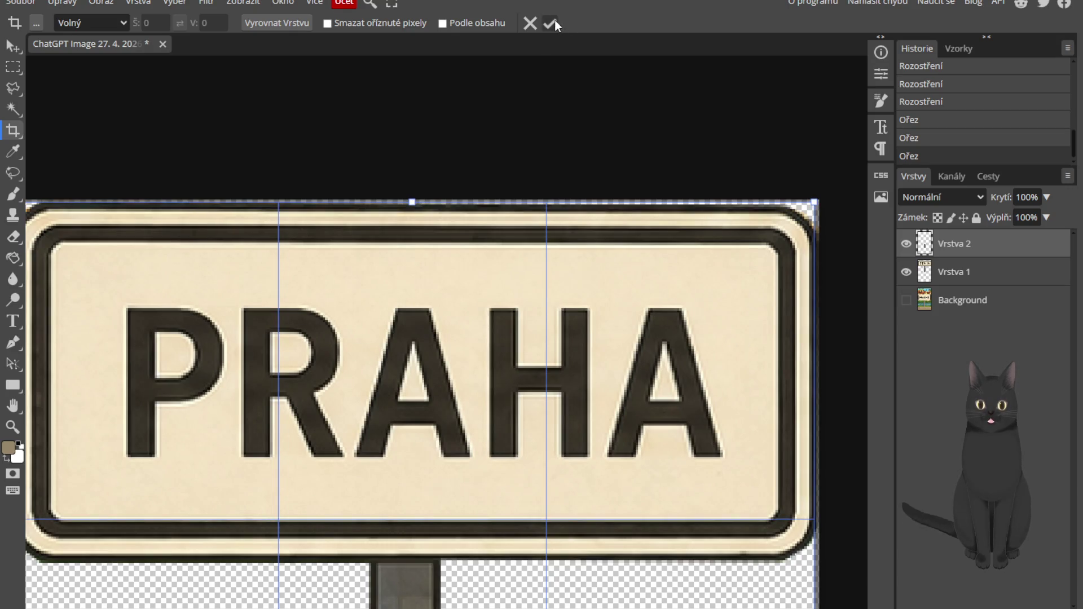
{"action": "left_click", "coordinate": [550, 23]}
{"action": "scroll", "coordinate": [543, 251], "scroll_direction": "down", "scroll_amount": 2}
{"action": "mouse_move", "coordinate": [508, 257]}
{"action": "left_mouse_down"}
{"action": "mouse_move", "coordinate": [475, 428]}
{"action": "mouse_move", "coordinate": [478, 408]}
{"action": "left_mouse_up"}
{"action": "left_click_drag", "start_coordinate": [434, 119], "coordinate": [438, 122]}
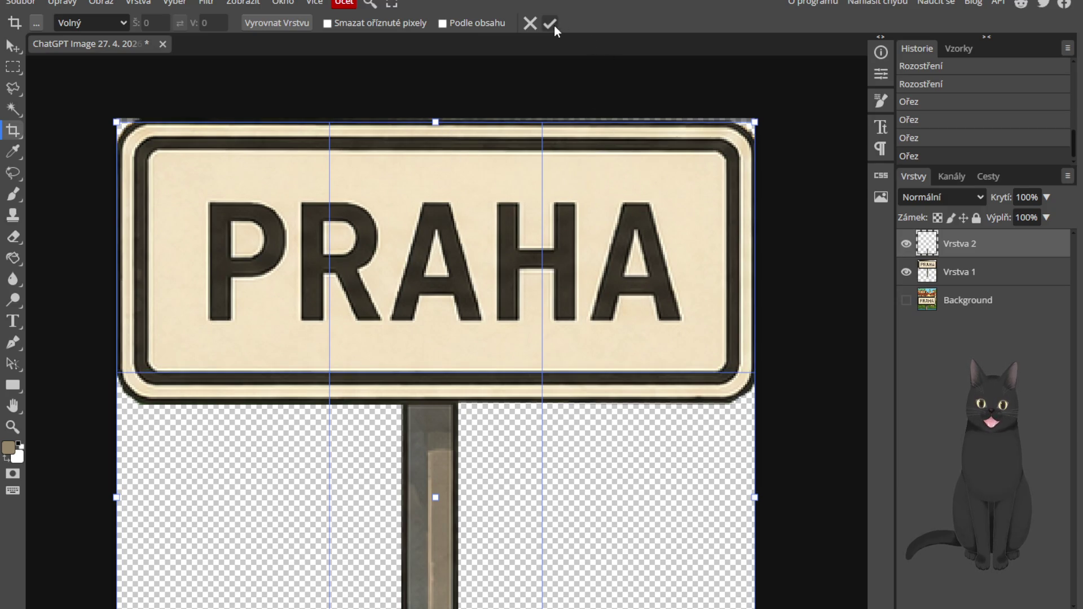
{"action": "left_click", "coordinate": [551, 23]}
Step: Undo the two stray crops and cancel the pending crop
{"action": "scroll", "coordinate": [615, 286], "scroll_direction": "down", "scroll_amount": 3}
{"action": "scroll", "coordinate": [707, 230], "scroll_direction": "up", "scroll_amount": 3}
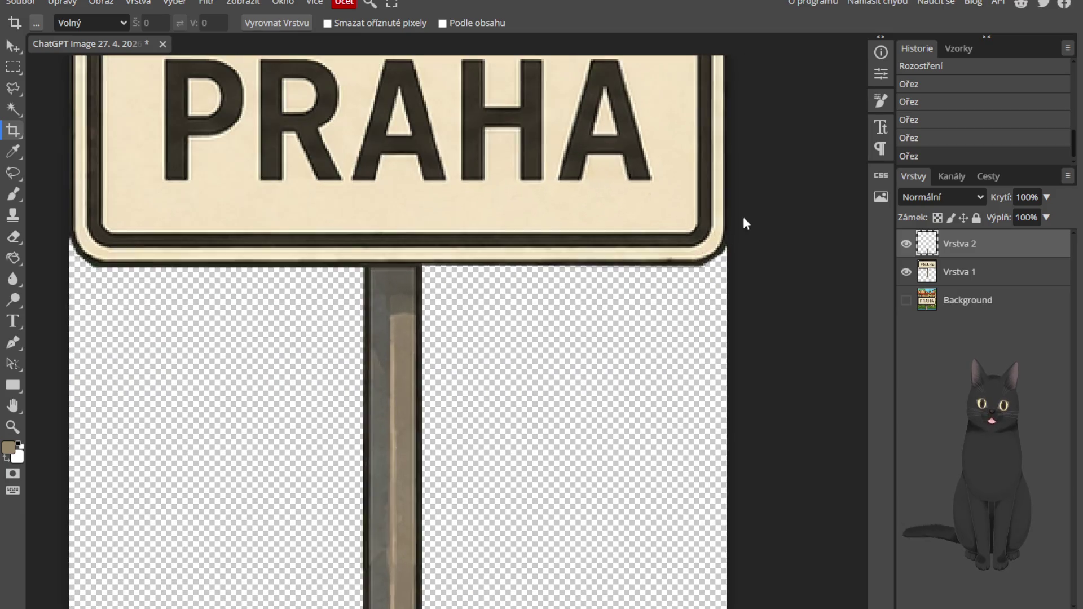
{"action": "scroll", "coordinate": [706, 207], "scroll_direction": "down", "scroll_amount": 5}
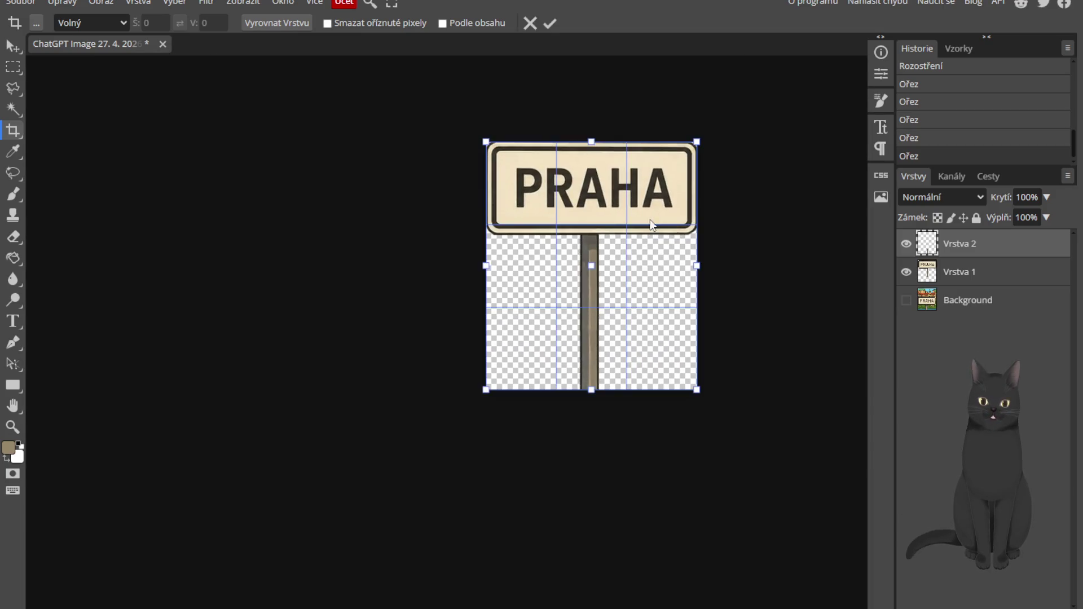
{"action": "scroll", "coordinate": [684, 174], "scroll_direction": "up", "scroll_amount": 6}
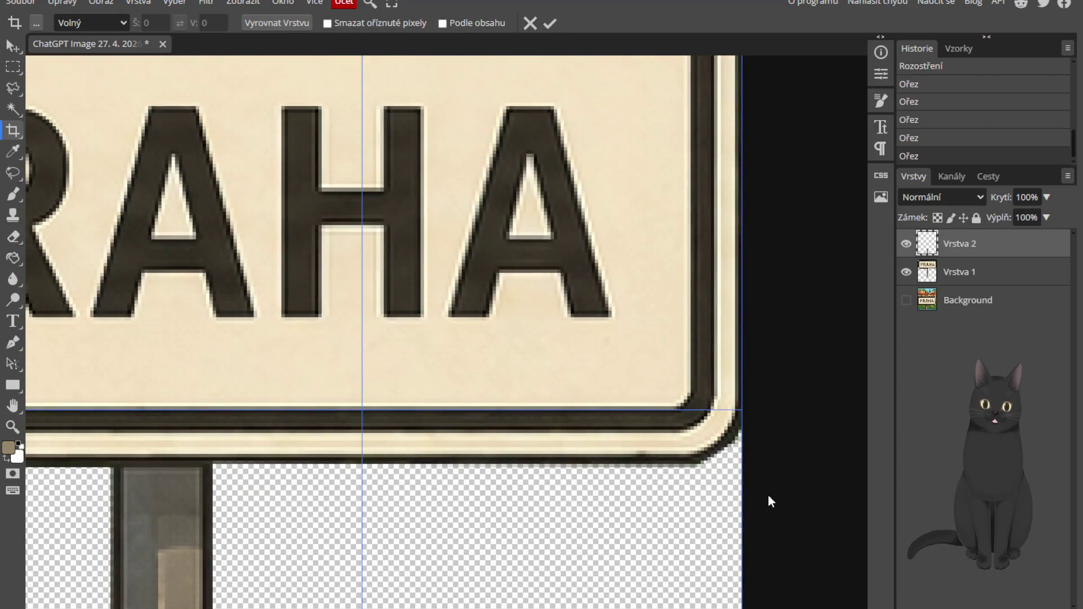
{"action": "scroll", "coordinate": [771, 502], "scroll_direction": "down", "scroll_amount": 1}
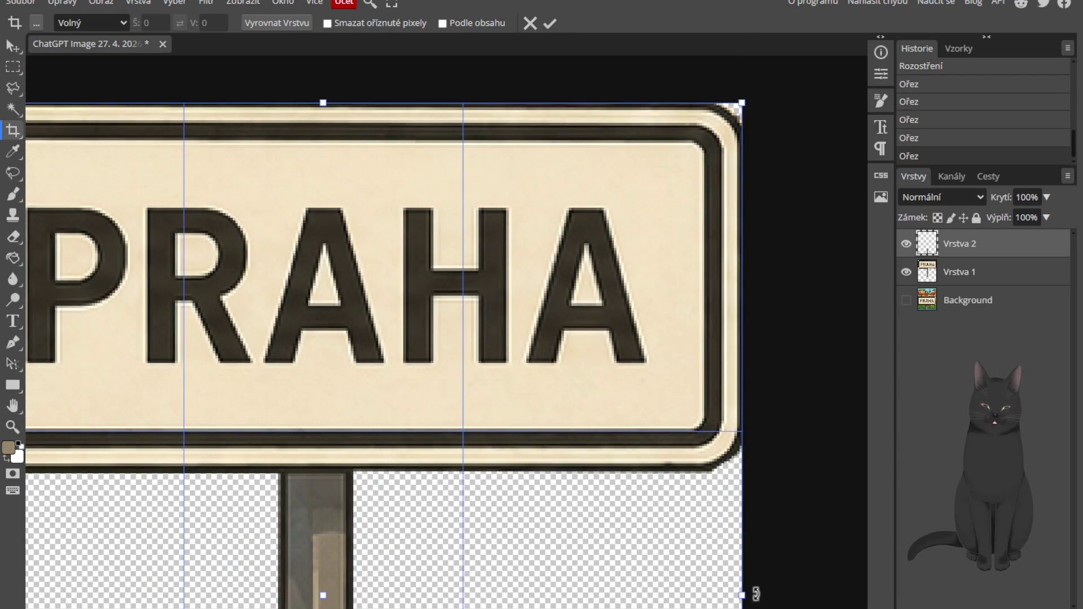
{"action": "key", "text": "ctrl+z"}
{"action": "left_click_drag", "start_coordinate": [721, 412], "coordinate": [528, 446]}
{"action": "key", "text": "ctrl+z"}
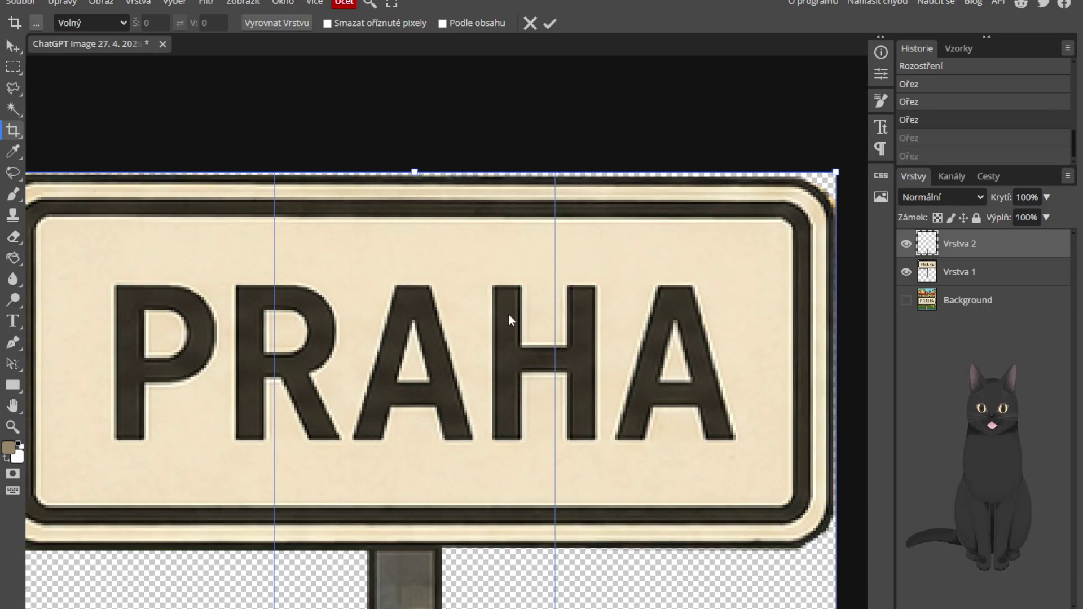
{"action": "left_click", "coordinate": [550, 23]}
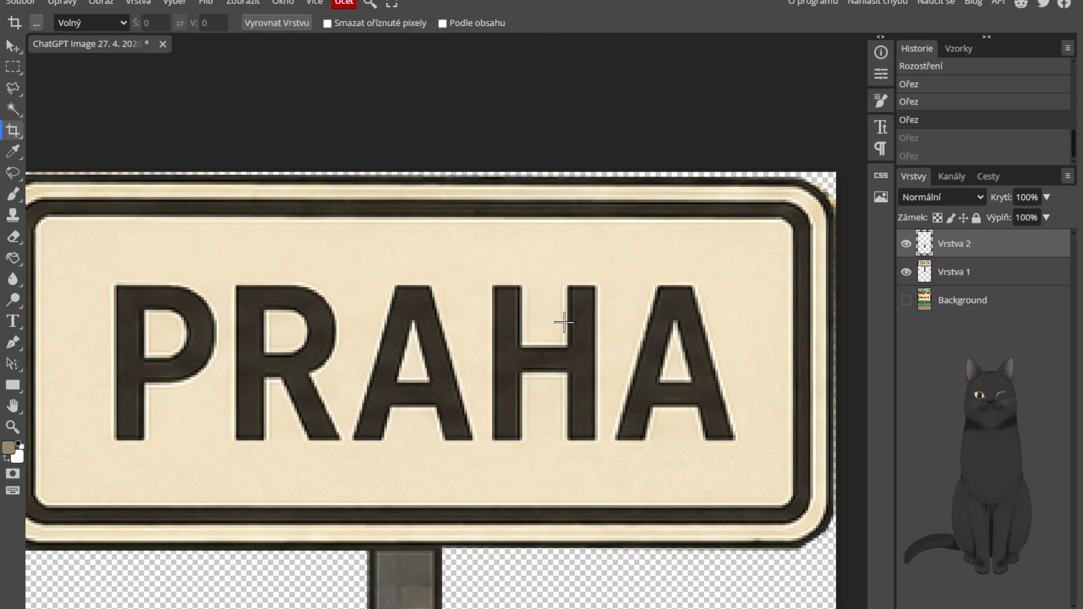
Step: Raise the crop bottom to the post's end and apply, leaving a 336 × 394 px canvas
{"action": "scroll", "coordinate": [502, 361], "scroll_direction": "down", "scroll_amount": 1}
{"action": "scroll", "coordinate": [500, 356], "scroll_direction": "down", "scroll_amount": 3}
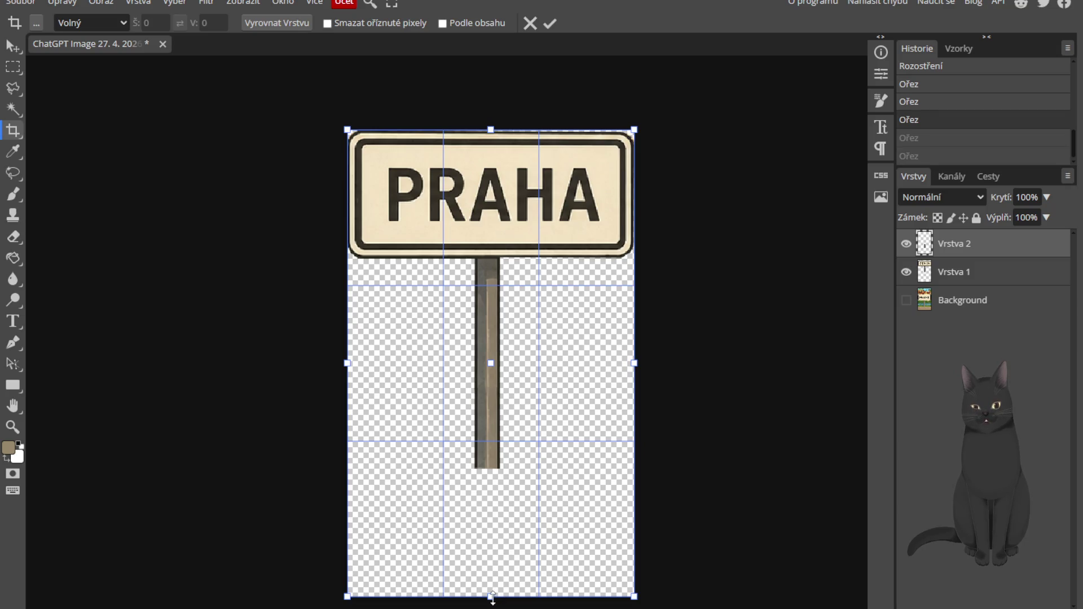
{"action": "left_click_drag", "start_coordinate": [493, 597], "coordinate": [522, 466]}
{"action": "left_click", "coordinate": [550, 23]}
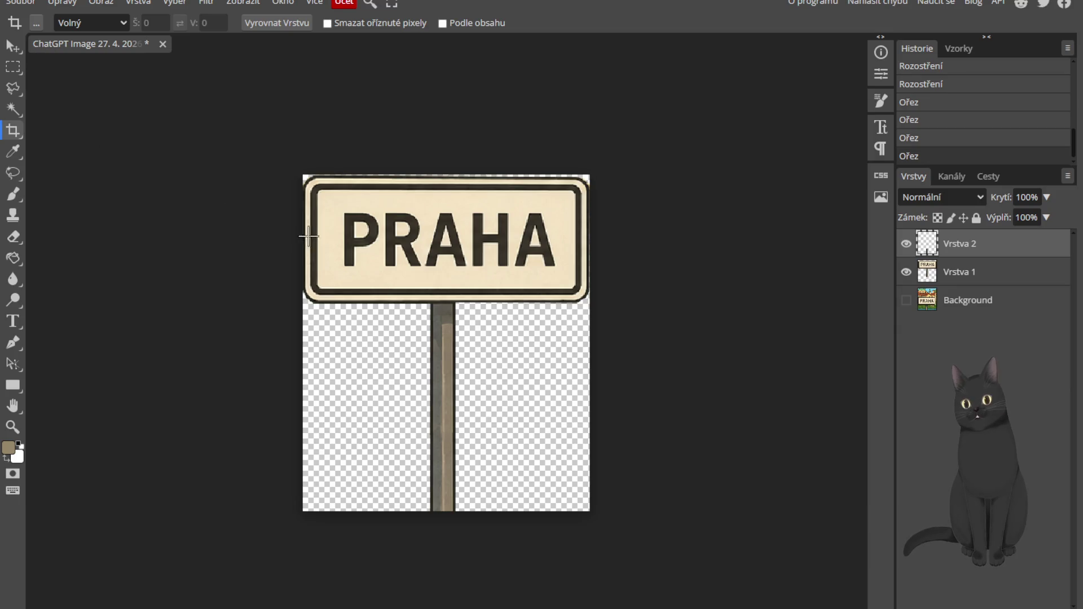
{"action": "scroll", "coordinate": [320, 261], "scroll_direction": "up", "scroll_amount": 4}
Step: Save the cropped sign through Soubor > Uložit jako > PNG under the name Praha
{"action": "left_click", "coordinate": [320, 261]}
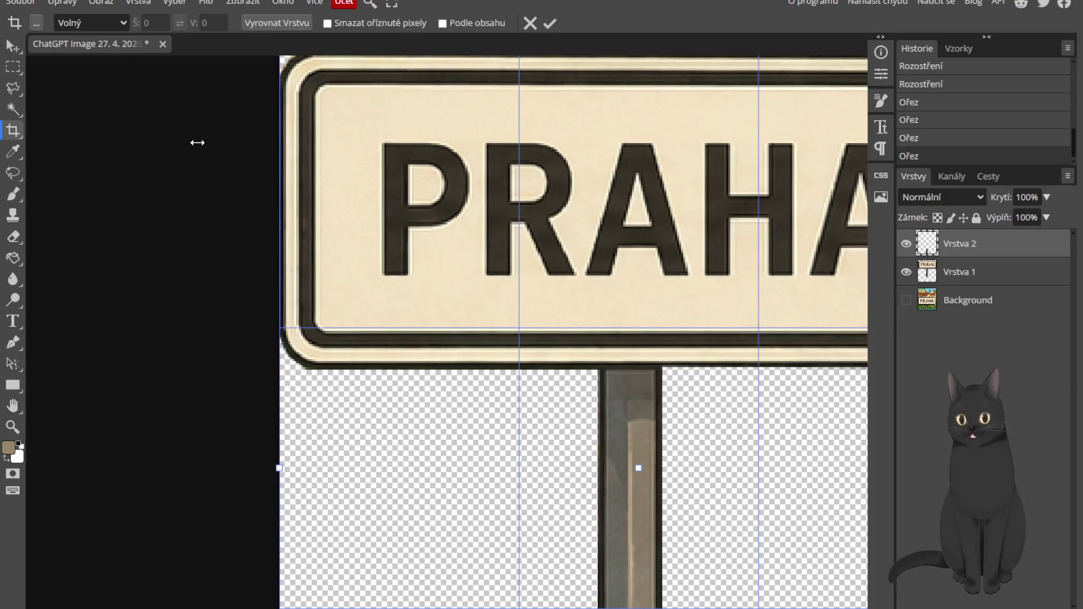
{"action": "left_click", "coordinate": [20, 3]}
{"action": "mouse_move", "coordinate": [66, 199]}
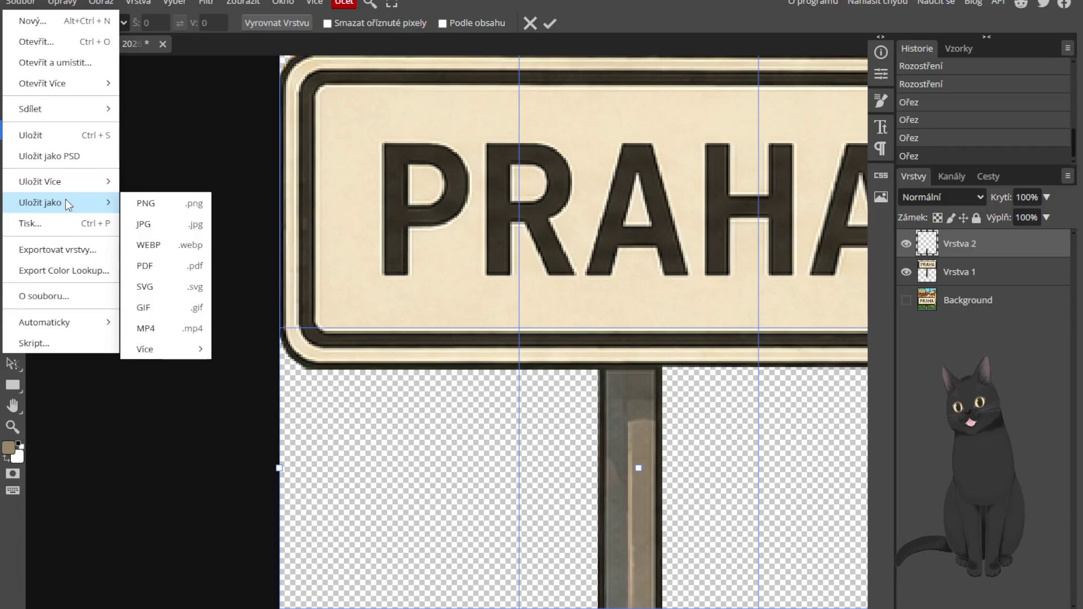
{"action": "left_click", "coordinate": [139, 205]}
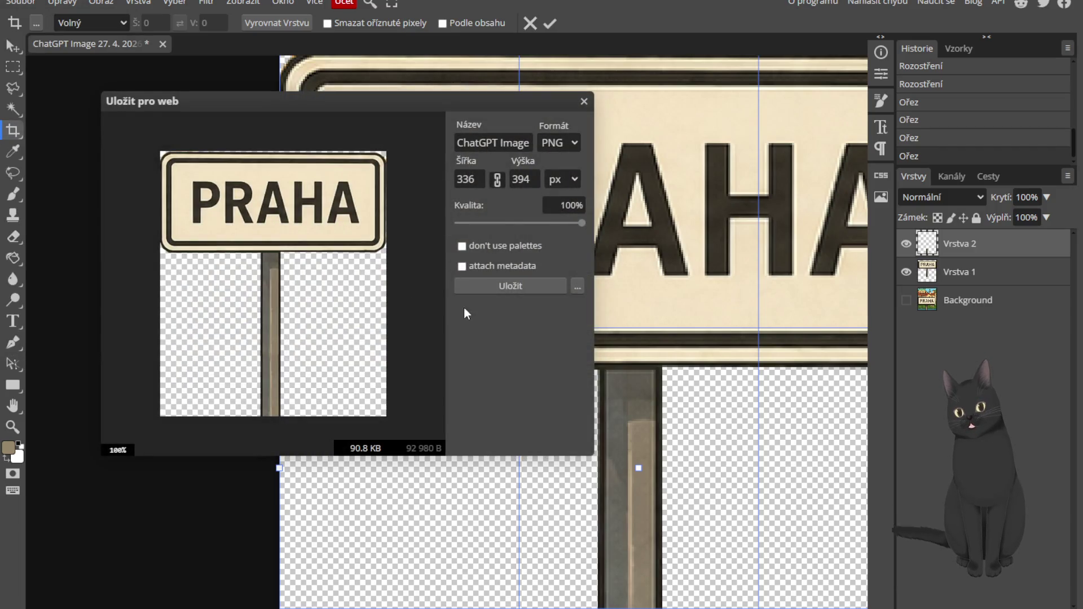
{"action": "left_click", "coordinate": [501, 144]}
{"action": "key", "text": "ctrl+a"}
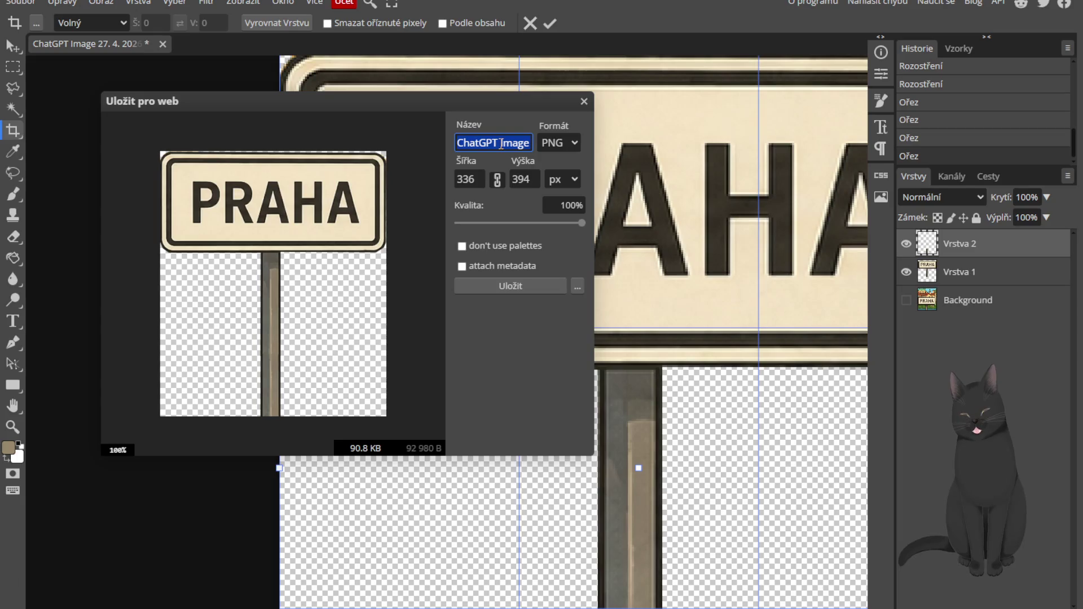
{"action": "type", "text": "Praha"}
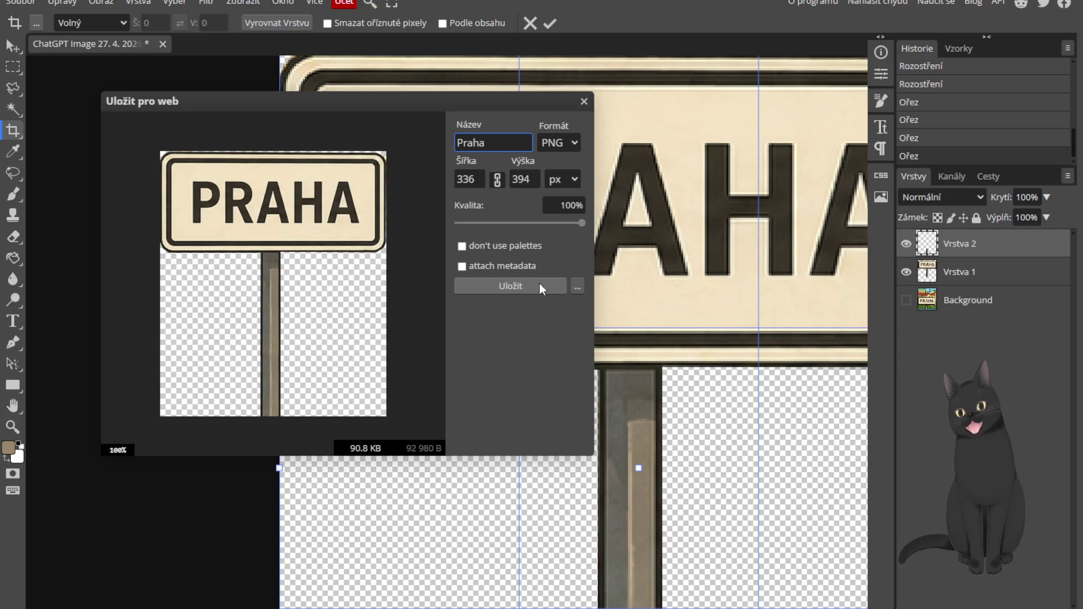
{"action": "left_click", "coordinate": [541, 285]}
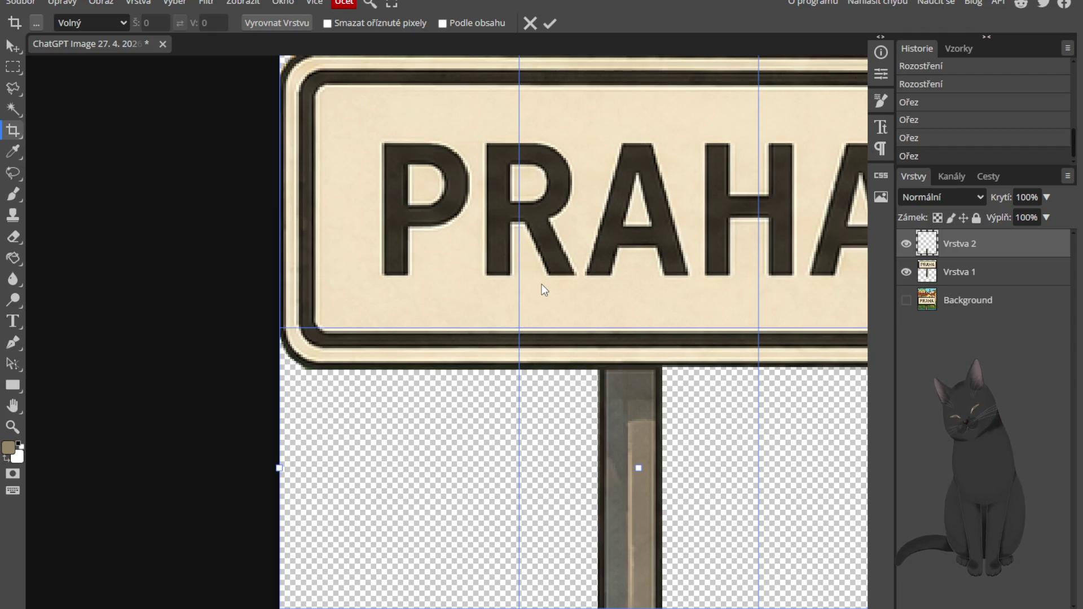
Step: Apply the final crop around the PRAHA sign and return to Godot
{"action": "left_click_drag", "start_coordinate": [400, 338], "coordinate": [213, 382]}
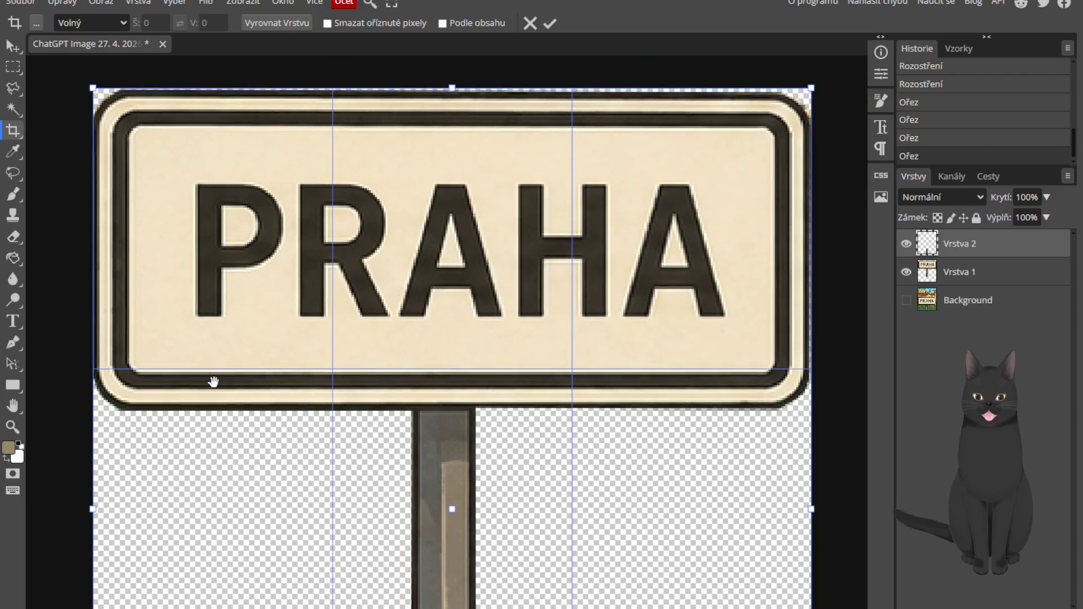
{"action": "scroll", "coordinate": [485, 288], "scroll_direction": "down", "scroll_amount": 3}
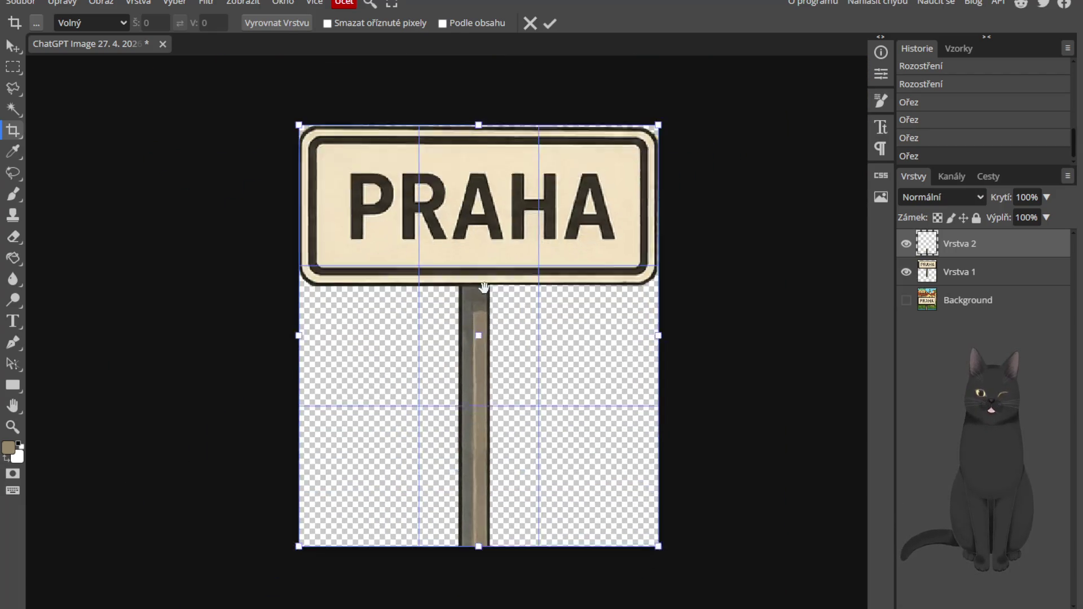
{"action": "left_click", "coordinate": [545, 24]}
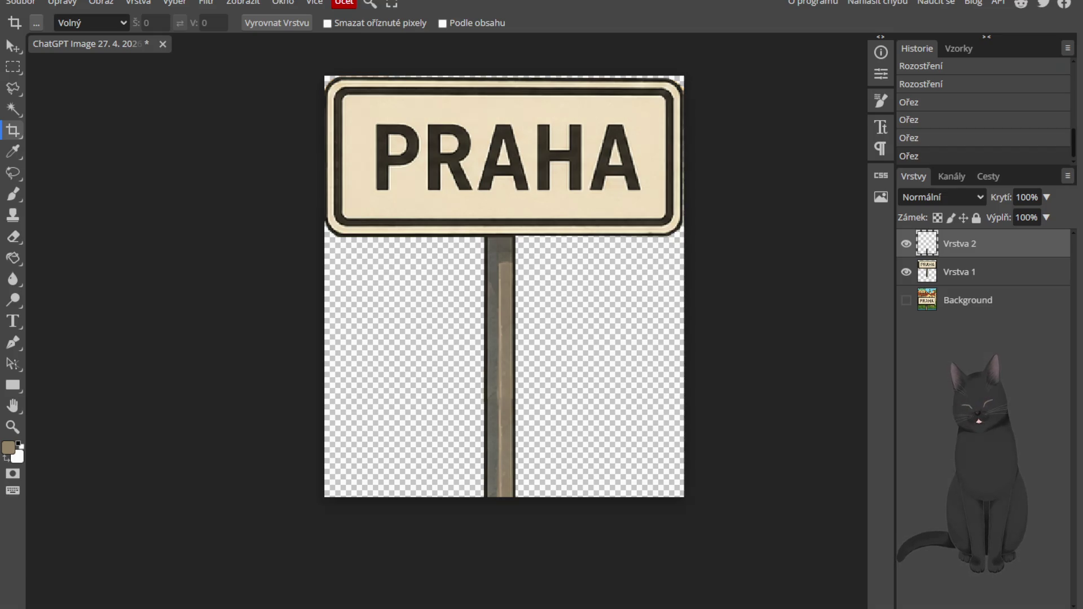
{"action": "key", "text": "alt+Tab"}
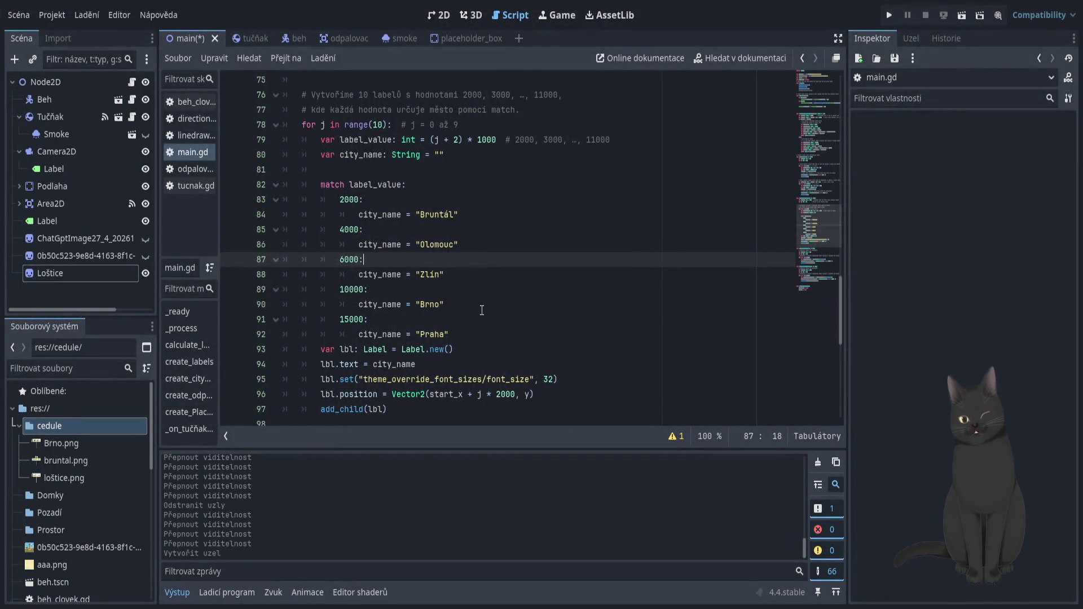
Step: Scroll through main.gd, then show the main scene in 2D with the LOŠTICE sign
{"action": "scroll", "coordinate": [483, 310], "scroll_direction": "up", "scroll_amount": 4}
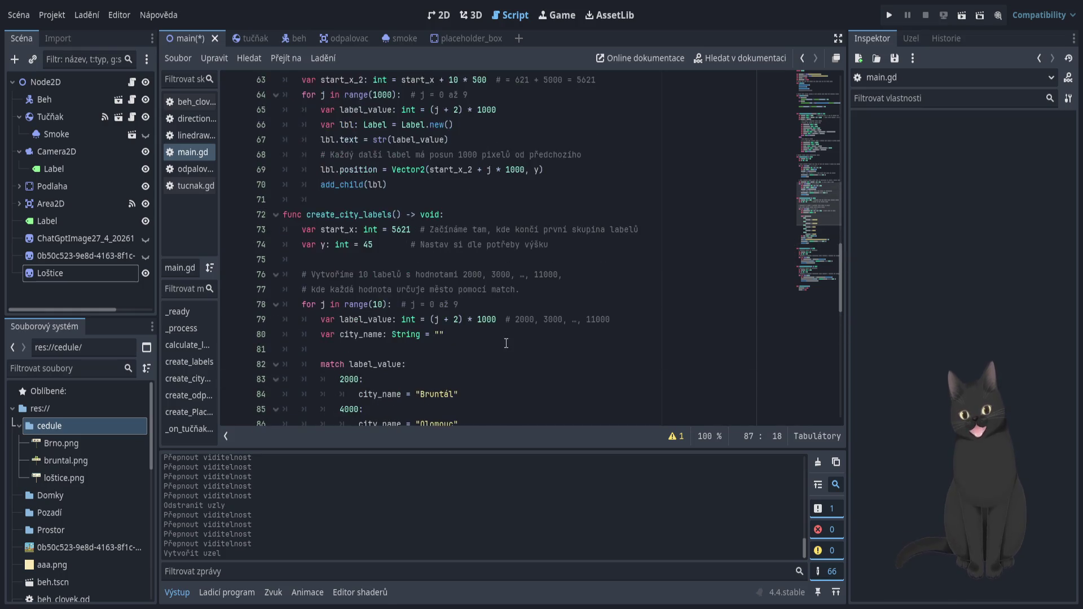
{"action": "scroll", "coordinate": [506, 343], "scroll_direction": "up", "scroll_amount": 14}
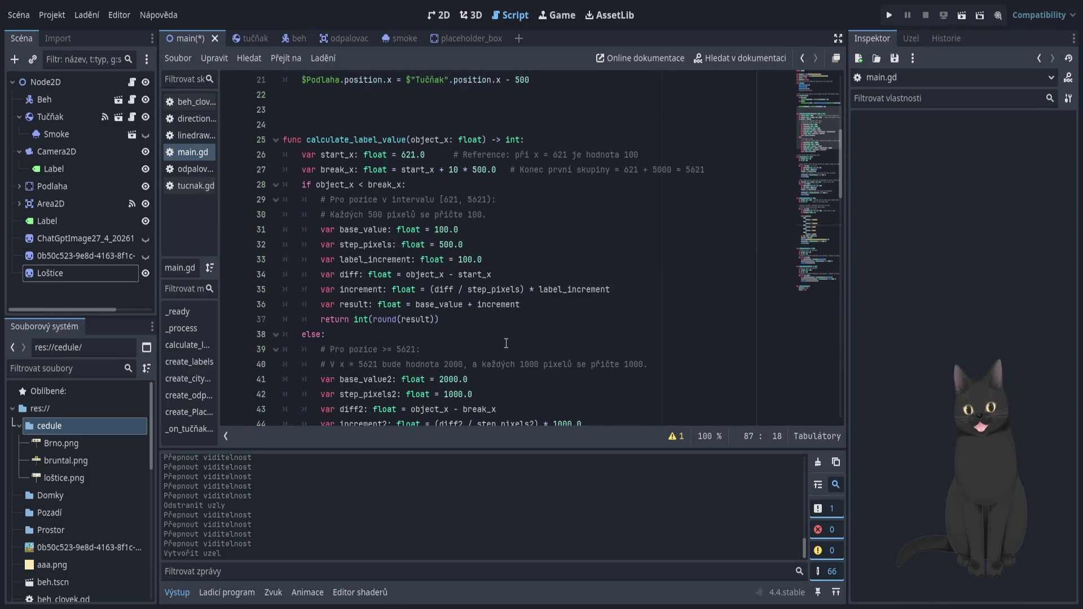
{"action": "scroll", "coordinate": [506, 343], "scroll_direction": "up", "scroll_amount": 7}
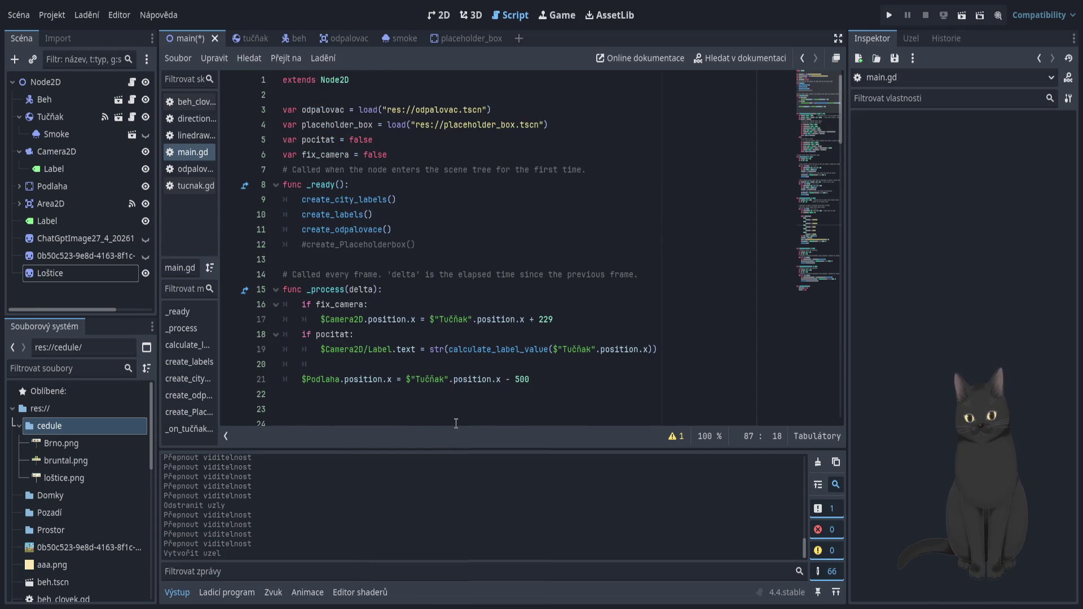
{"action": "scroll", "coordinate": [418, 290], "scroll_direction": "down", "scroll_amount": 4}
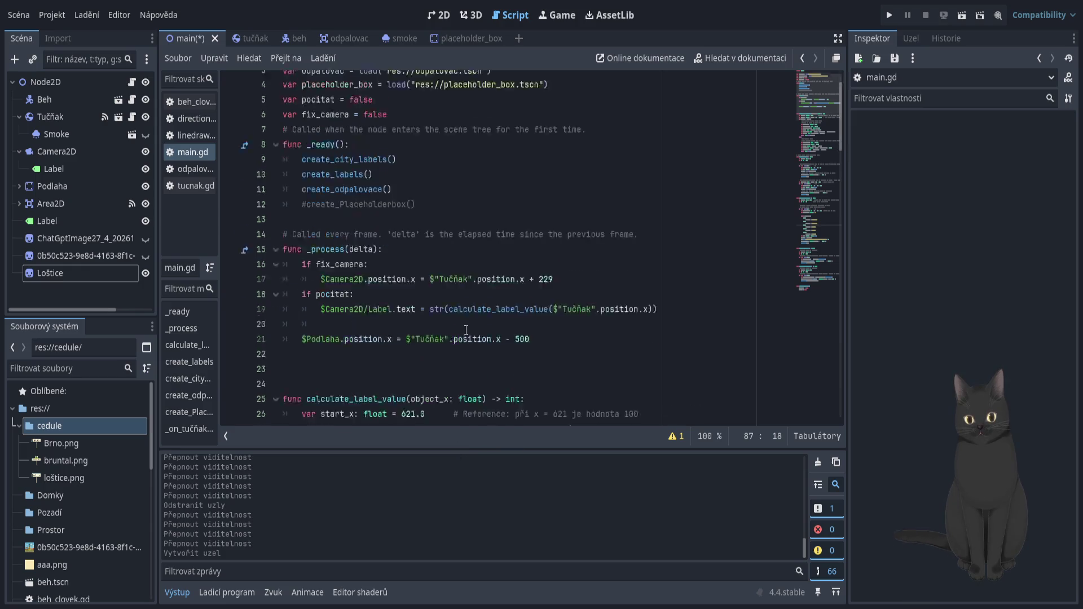
{"action": "scroll", "coordinate": [418, 290], "scroll_direction": "down", "scroll_amount": 3}
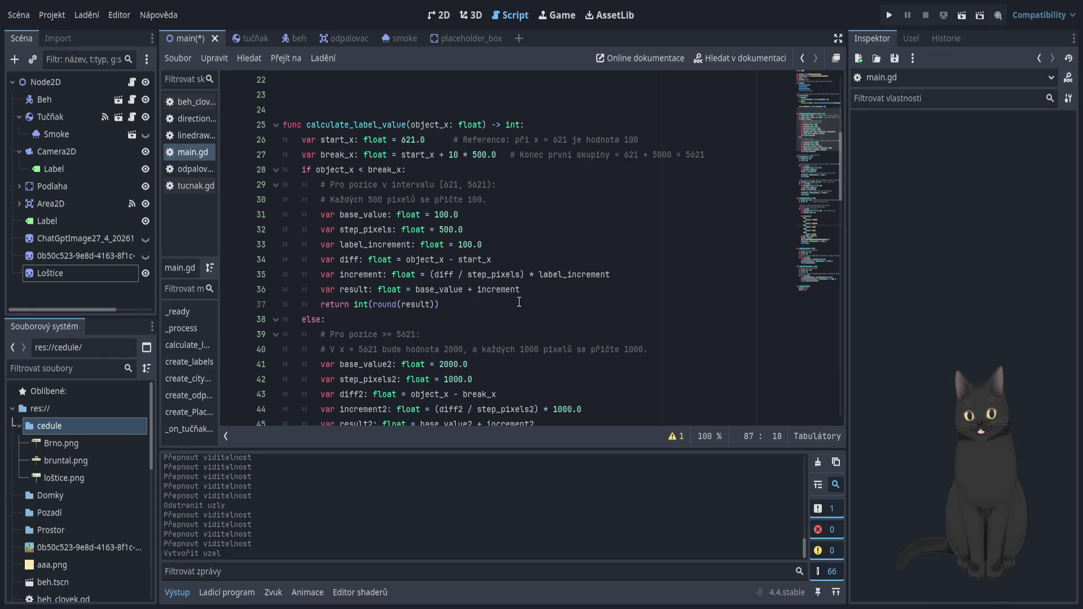
{"action": "scroll", "coordinate": [502, 305], "scroll_direction": "down", "scroll_amount": 3}
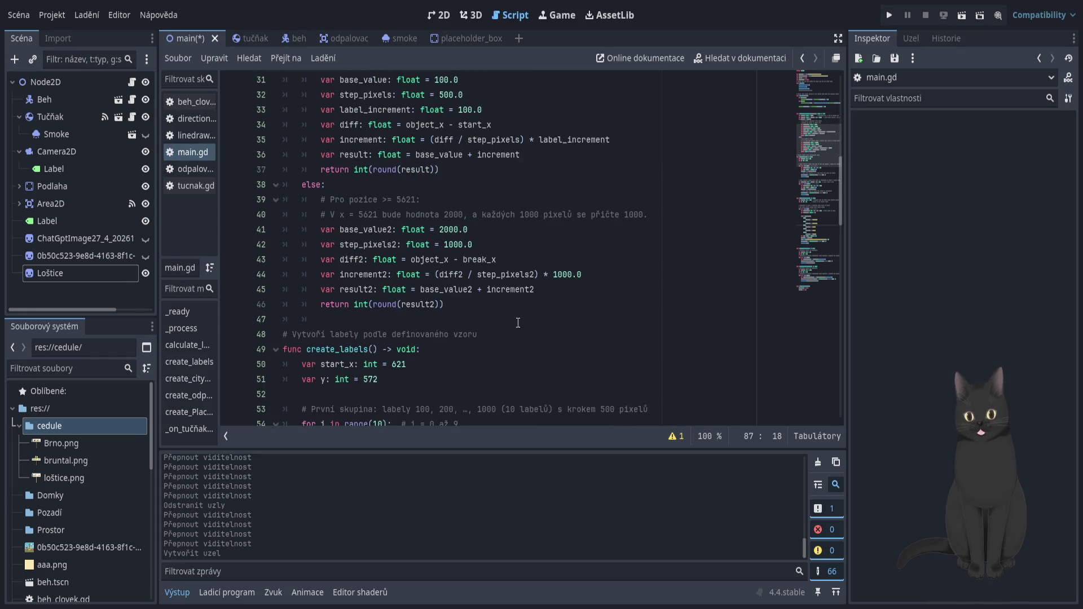
{"action": "scroll", "coordinate": [518, 322], "scroll_direction": "down", "scroll_amount": 13}
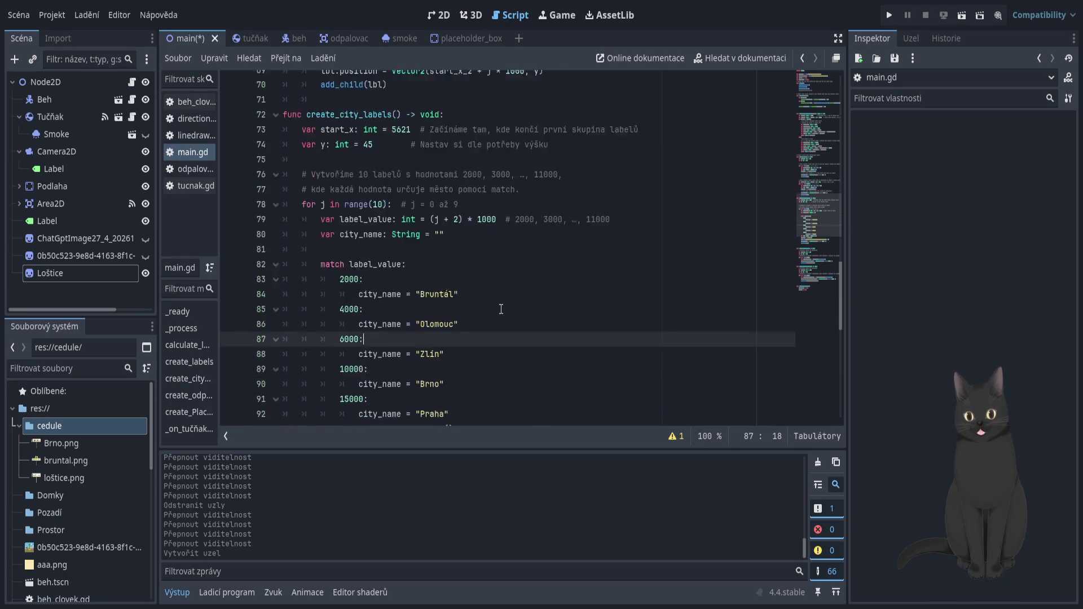
{"action": "scroll", "coordinate": [502, 310], "scroll_direction": "down", "scroll_amount": 10}
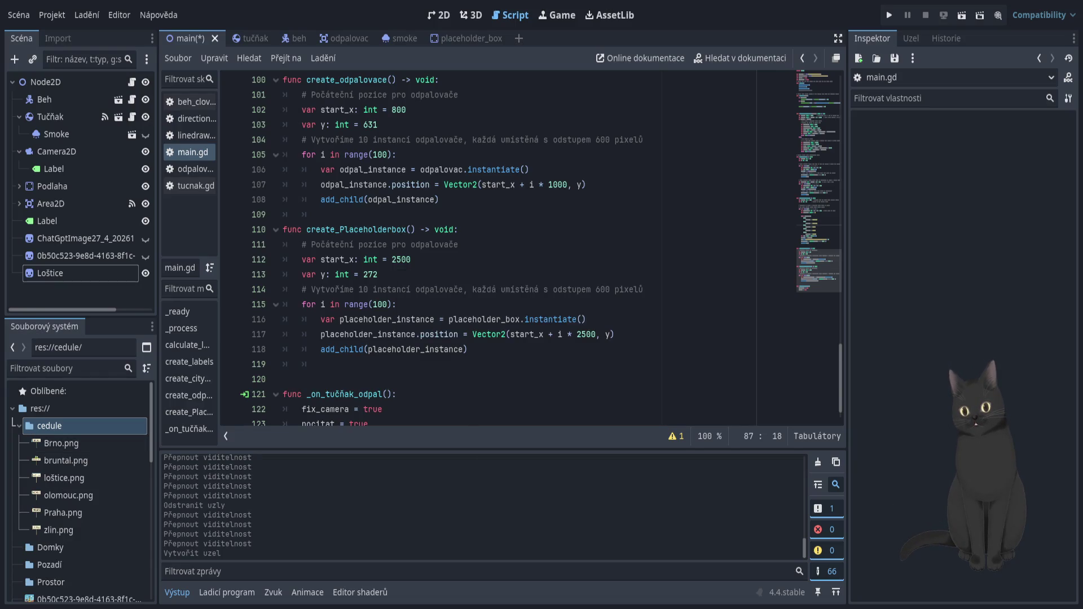
{"action": "left_click", "coordinate": [443, 18]}
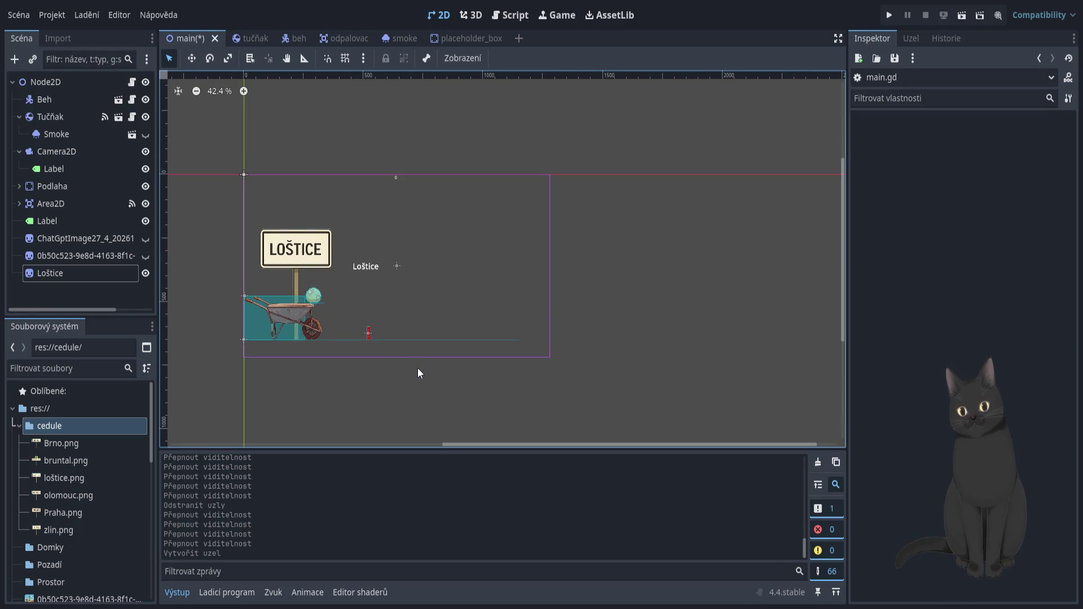
Step: Delete the two leftover generated-image Sprite2D nodes, keeping the Loštice sign and its Label, then view main.gd
{"action": "left_click", "coordinate": [78, 267]}
{"action": "left_click", "coordinate": [99, 258]}
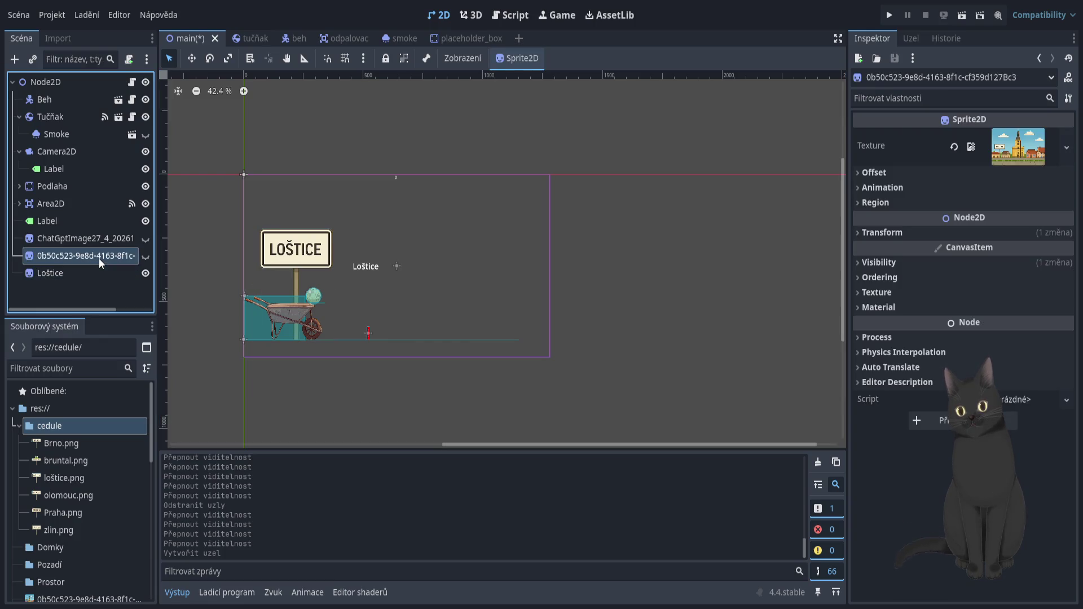
{"action": "key", "text": "Delete"}
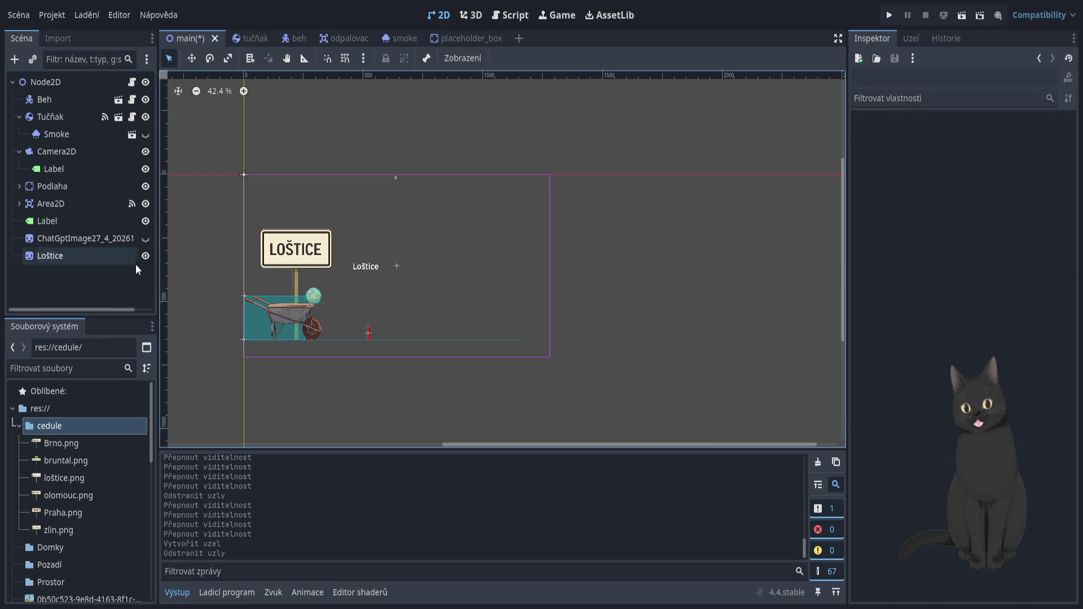
{"action": "left_click", "coordinate": [98, 240]}
{"action": "key", "text": "Delete"}
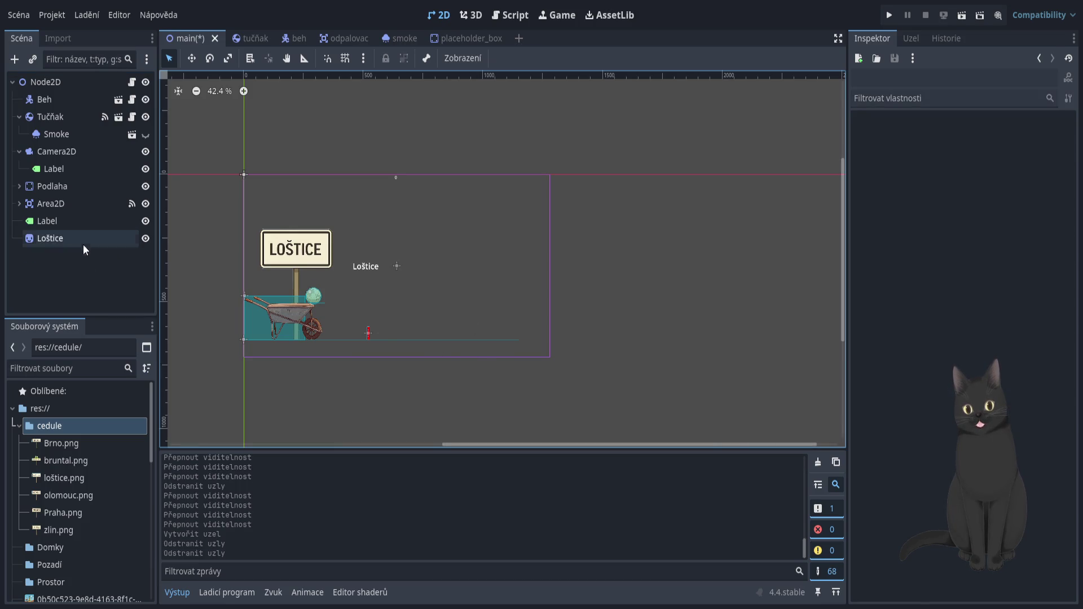
{"action": "left_click", "coordinate": [70, 223]}
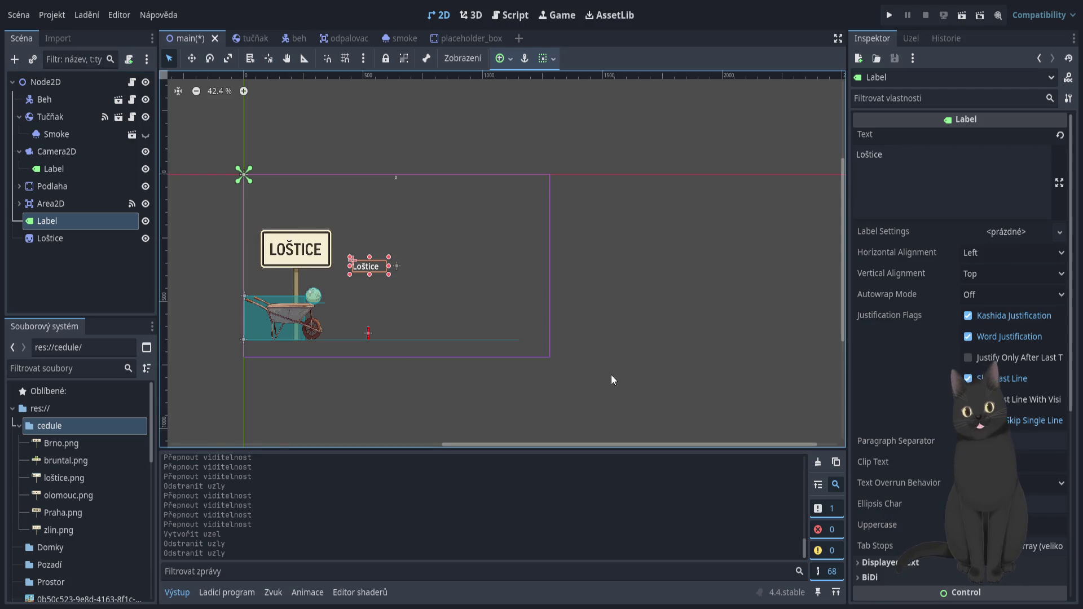
{"action": "left_click", "coordinate": [511, 17]}
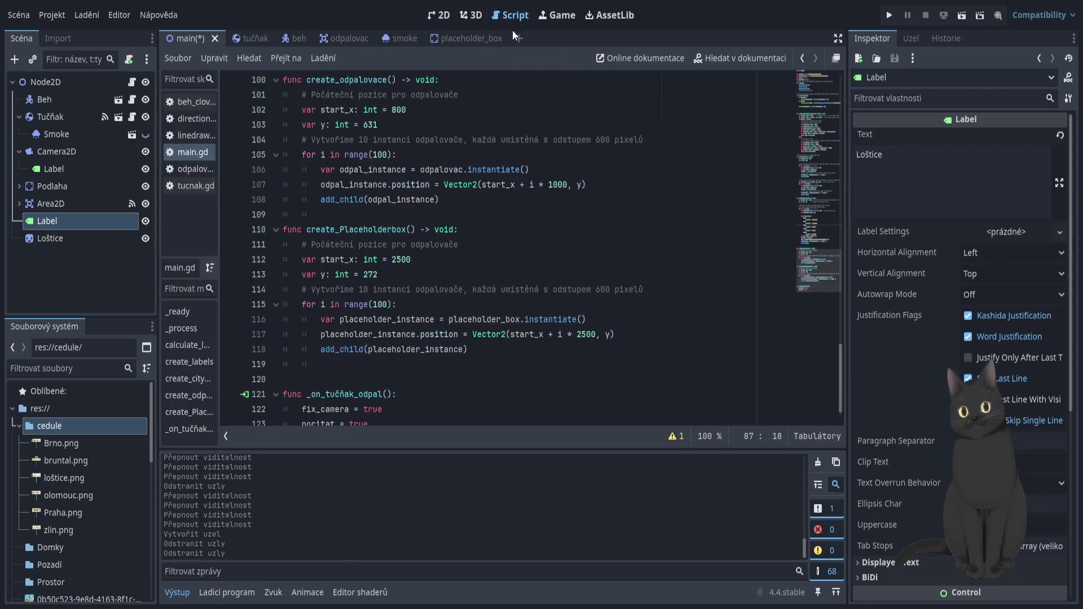
{"action": "left_click", "coordinate": [535, 261]}
{"action": "key", "text": "ctrl+a"}
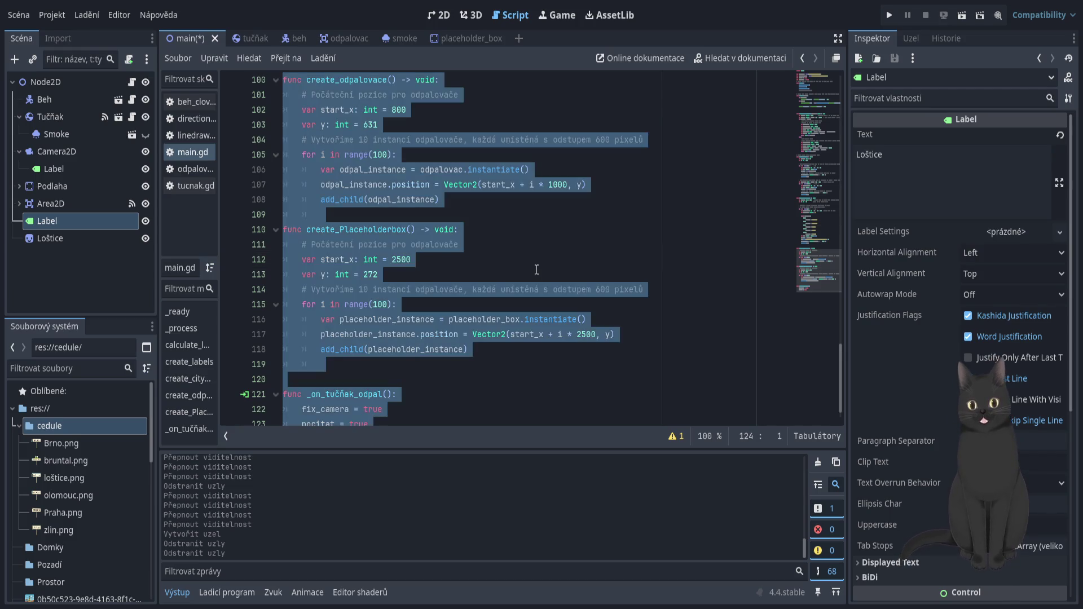
{"action": "left_click", "coordinate": [554, 259]}
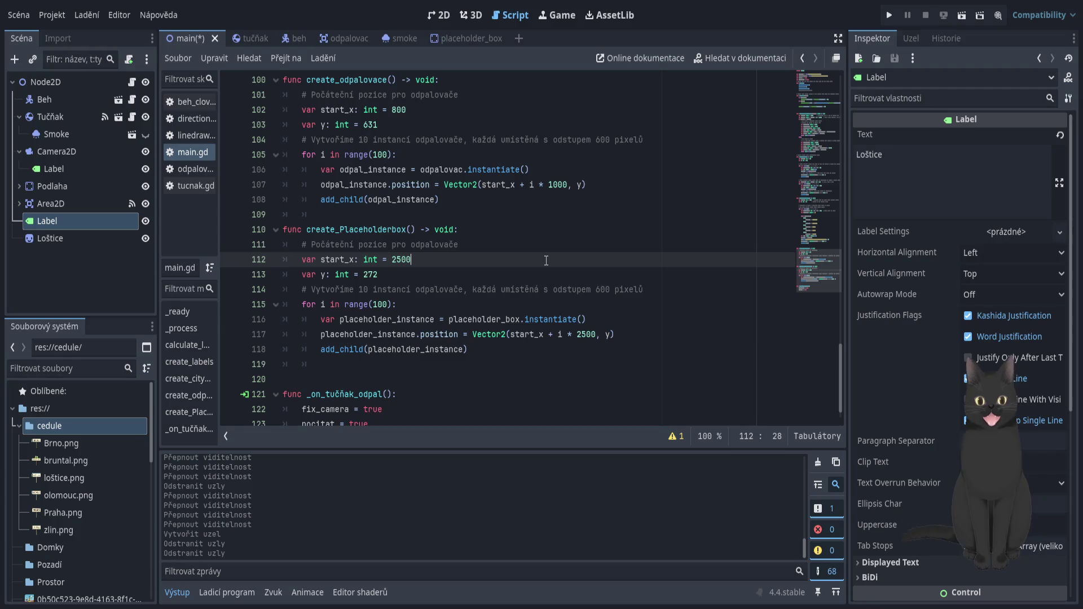
Step: Select the entire main.gd script with Ctrl+A to copy it
{"action": "left_click", "coordinate": [541, 242]}
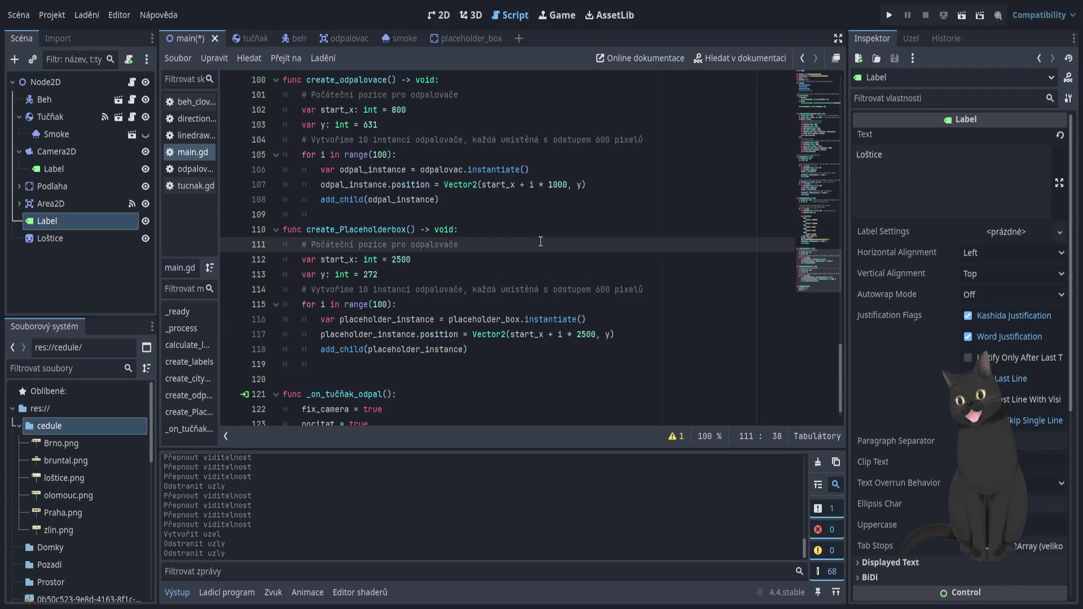
{"action": "key", "text": "ctrl+a"}
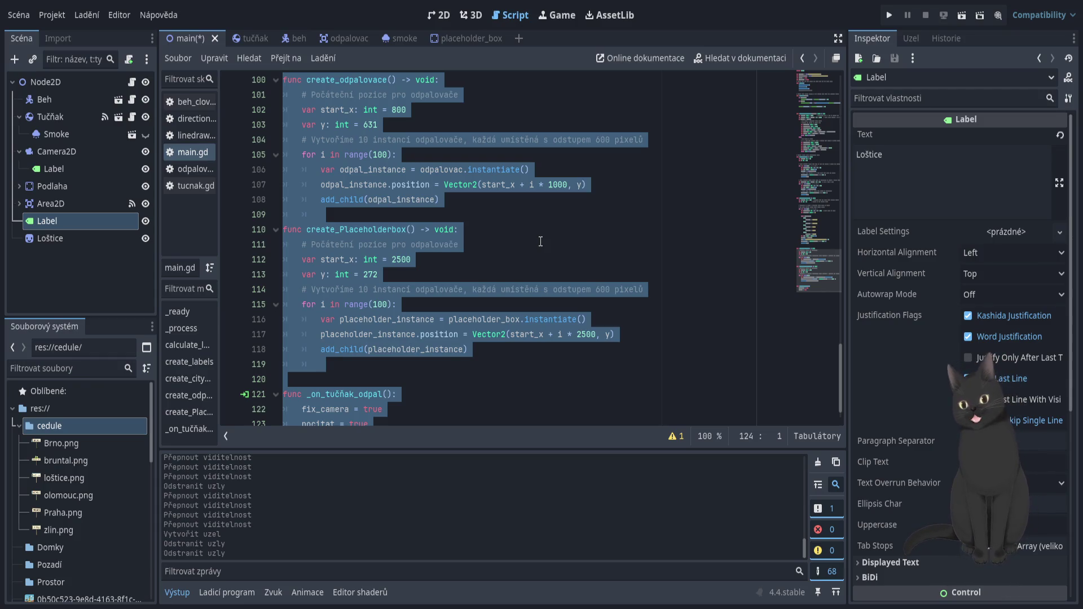
{"action": "left_click", "coordinate": [541, 241]}
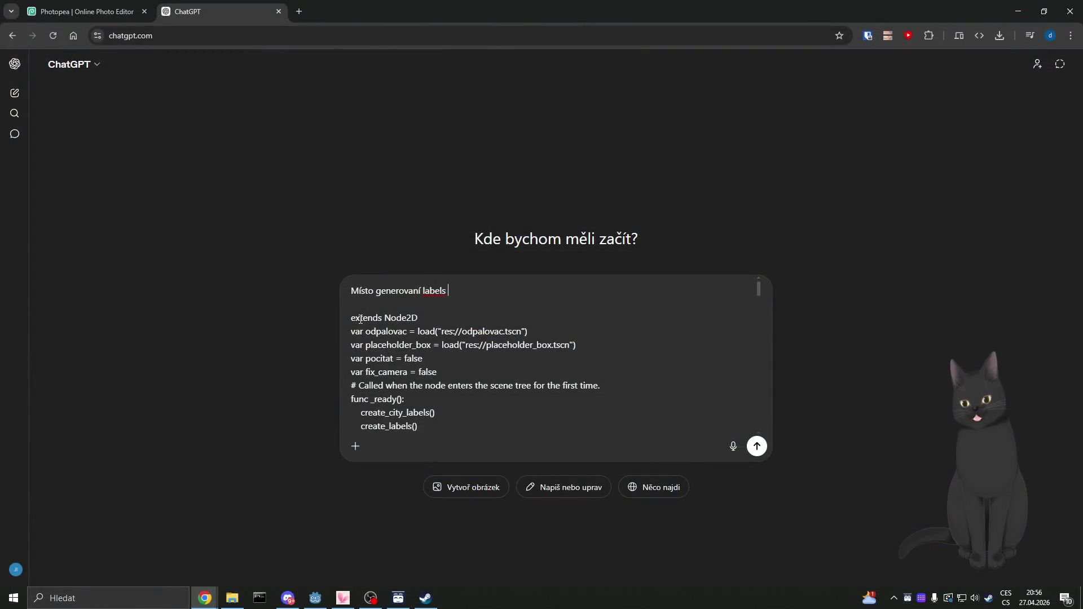
Step: In Godot's FileSystem dock, expand the cedule folder to check its PNG sign images
{"action": "left_click", "coordinate": [315, 598]}
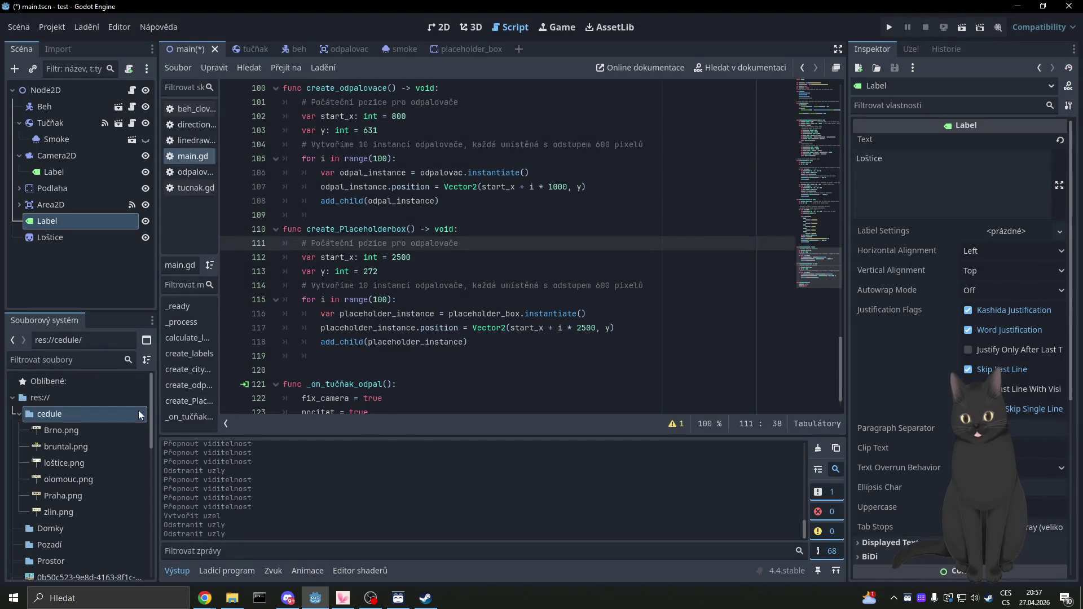
{"action": "double_click", "coordinate": [101, 416]}
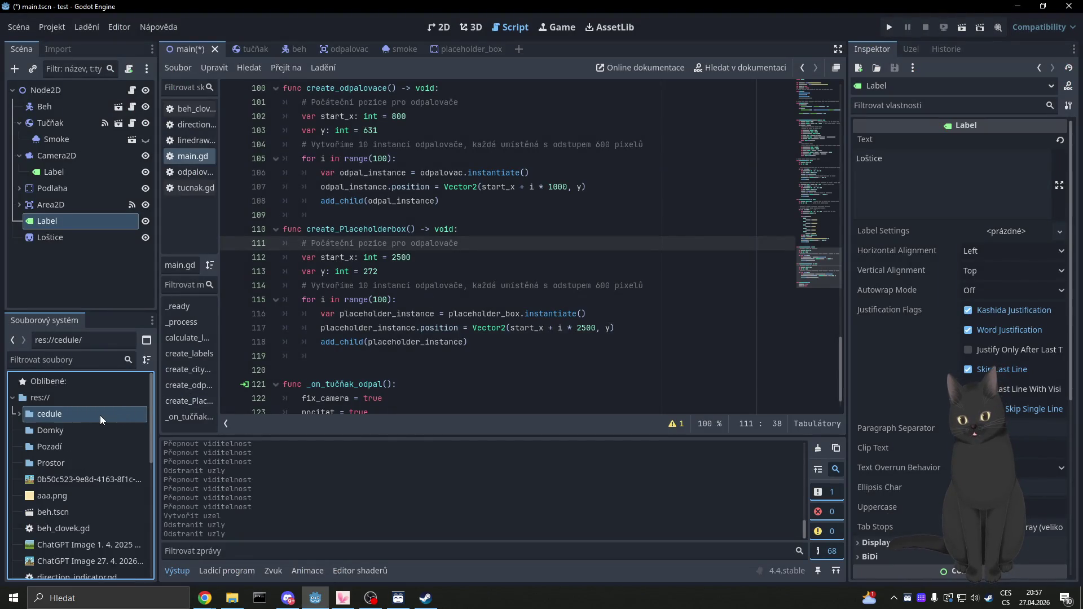
{"action": "left_click", "coordinate": [20, 414]}
{"action": "double_click", "coordinate": [43, 416]}
{"action": "right_click", "coordinate": [43, 417]}
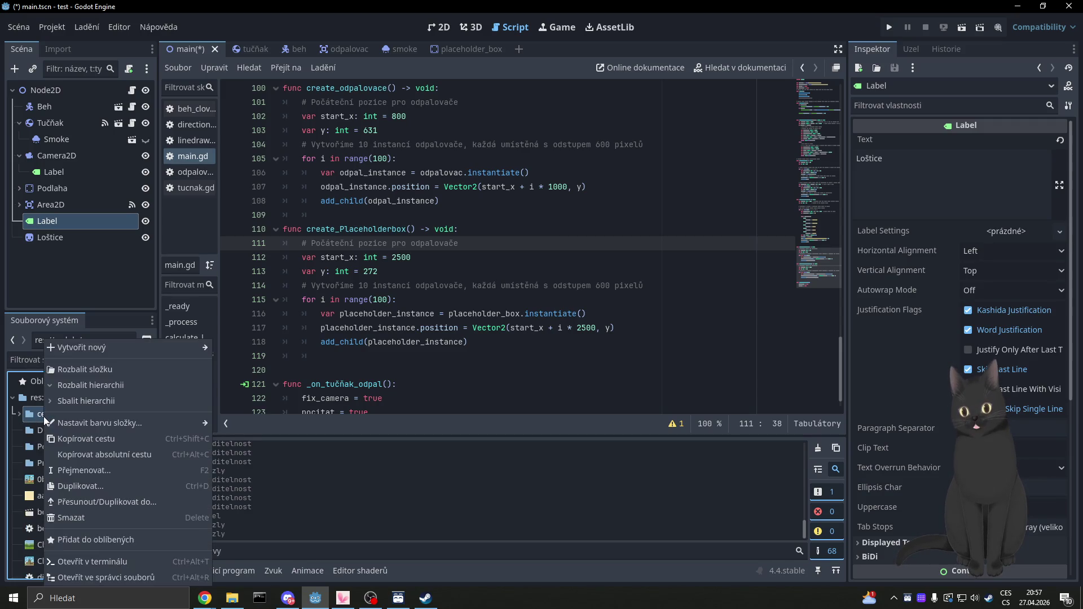
{"action": "key", "text": "Escape"}
{"action": "left_click", "coordinate": [18, 414]}
{"action": "left_click", "coordinate": [67, 415]}
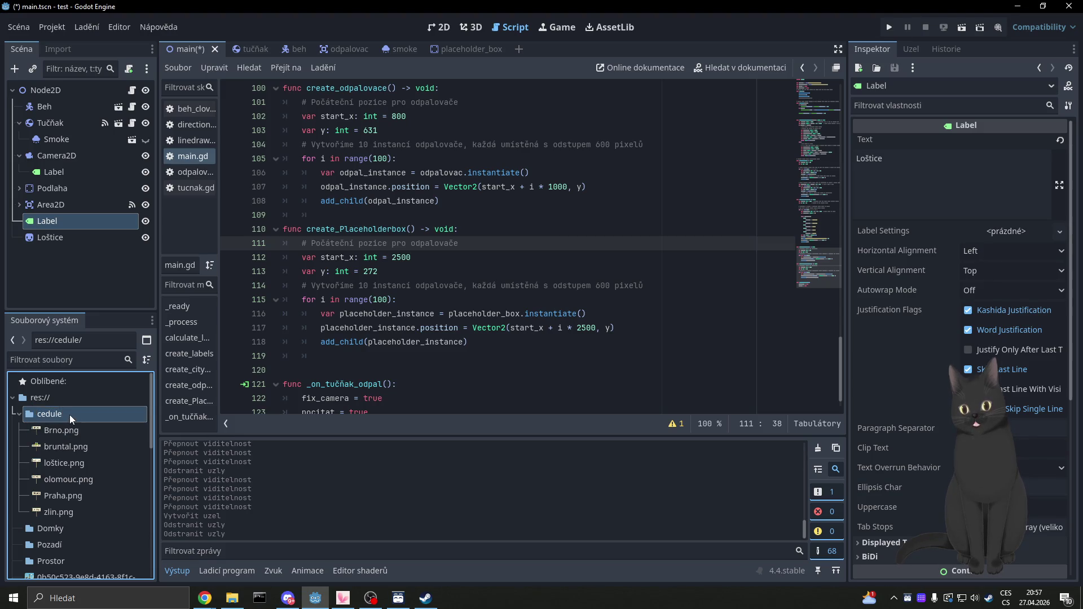
Step: Continue the ChatGPT prompt with '. Mám složku cedule. Kde mám png'
{"action": "mouse_move", "coordinate": [205, 597]}
{"action": "left_click", "coordinate": [284, 548]}
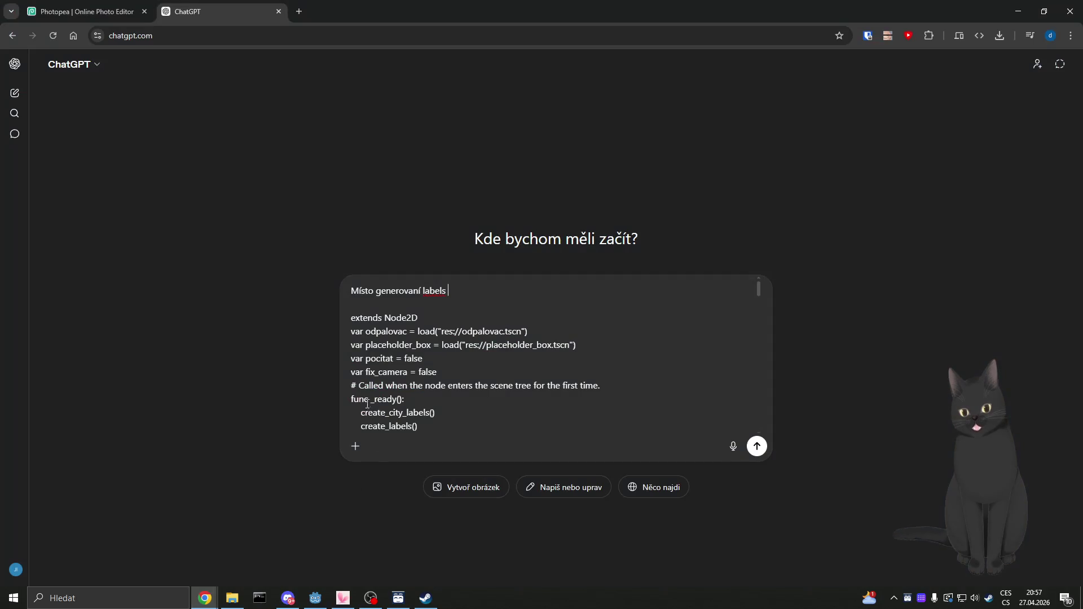
{"action": "key", "text": "super+Down"}
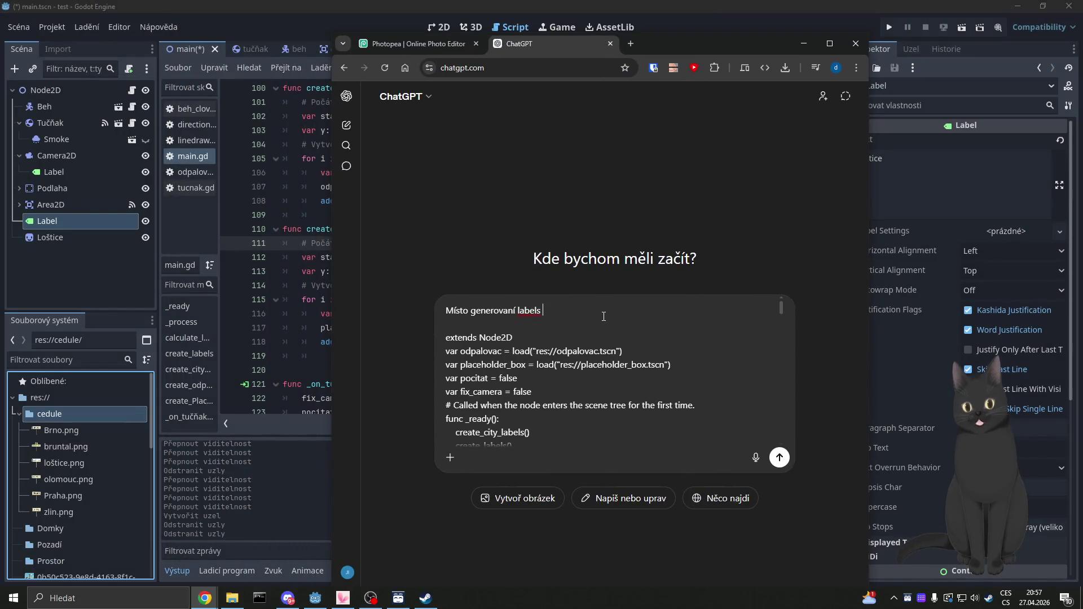
{"action": "type", "text": ". Mám sl"}
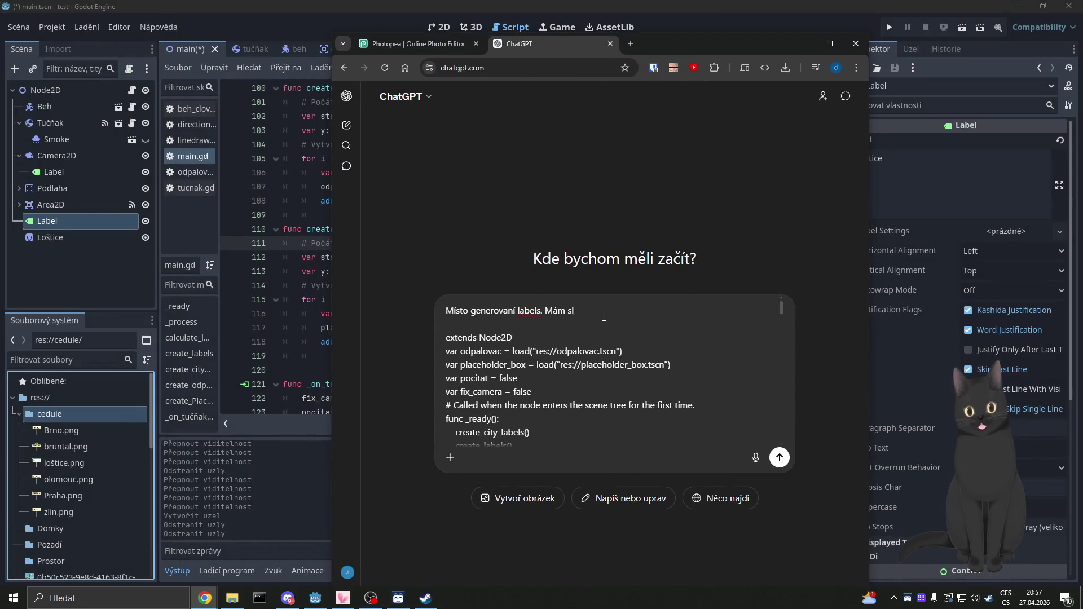
{"action": "type", "text": "ožku cedule. K"}
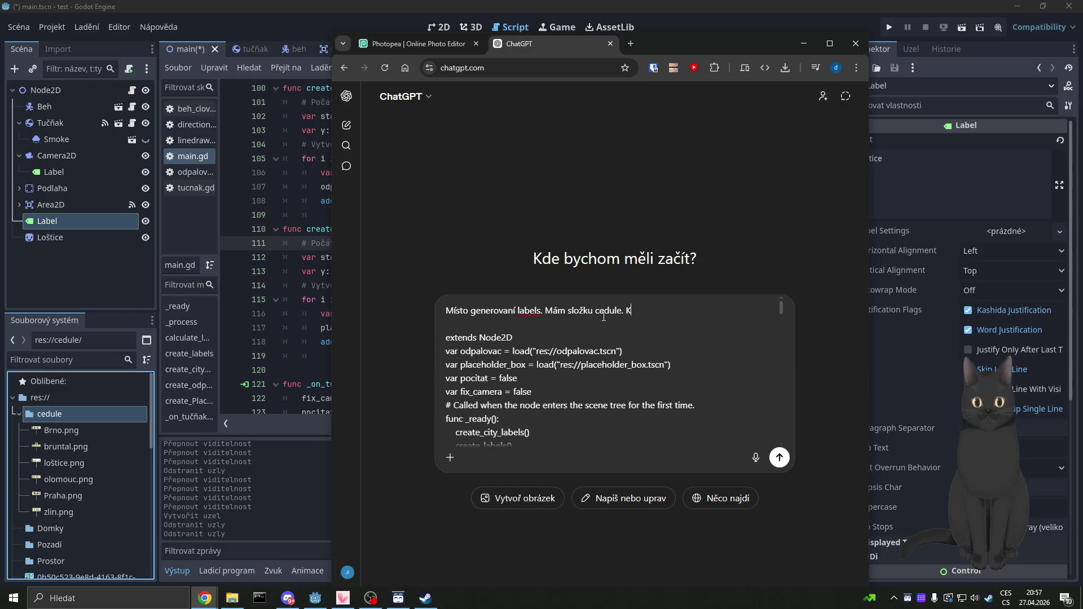
{"action": "type", "text": "de mám png."}
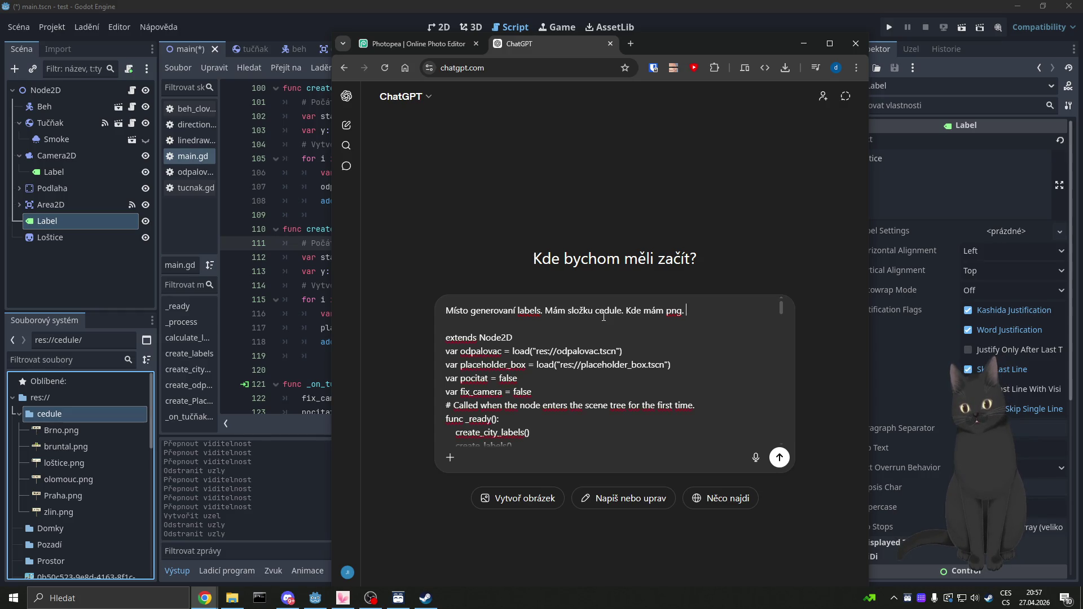
Step: Rename zlin.png to Zlin.png and olomouc.png to Olomouc.png
{"action": "right_click", "coordinate": [60, 510]}
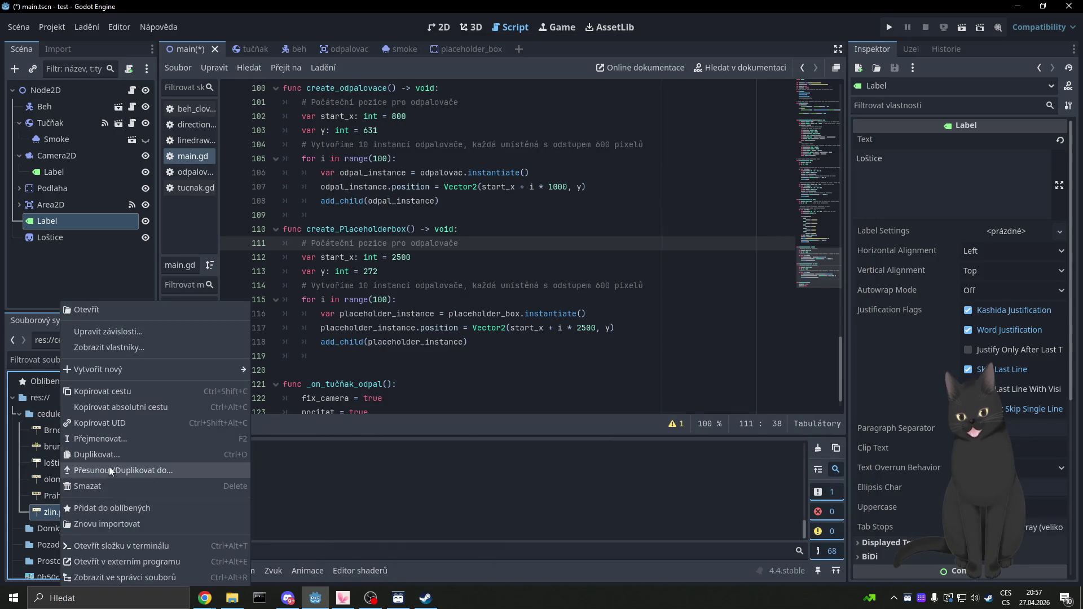
{"action": "left_click", "coordinate": [55, 510]}
{"action": "key", "text": "F2"}
{"action": "key", "text": "Left"}
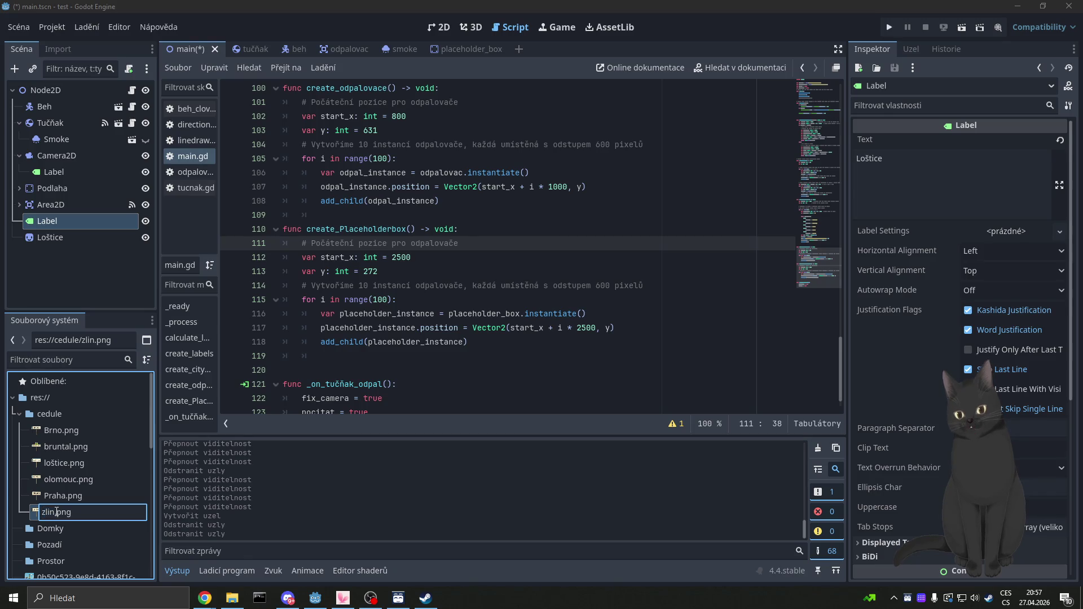
{"action": "key", "text": "Delete"}
{"action": "type", "text": "Z"}
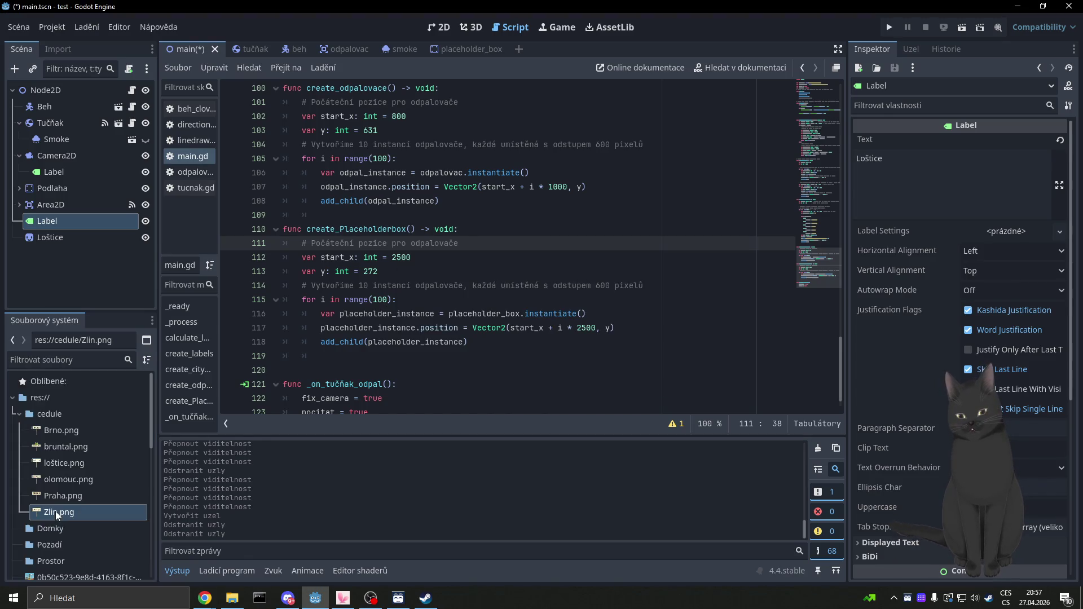
{"action": "key", "text": "Return"}
{"action": "left_click", "coordinate": [78, 480]}
{"action": "key", "text": "F2"}
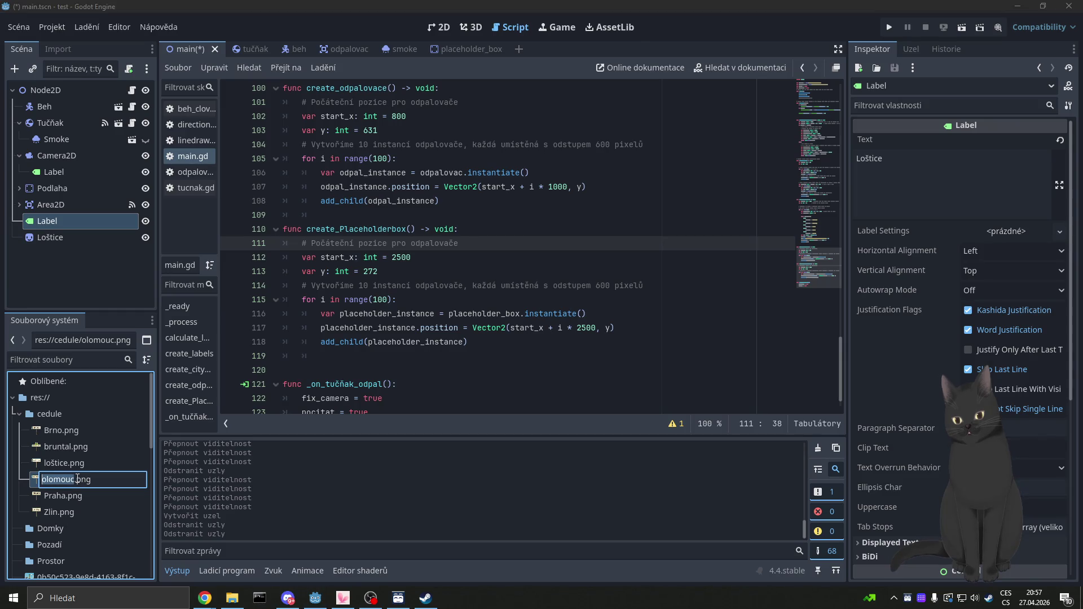
{"action": "key", "text": "Left"}
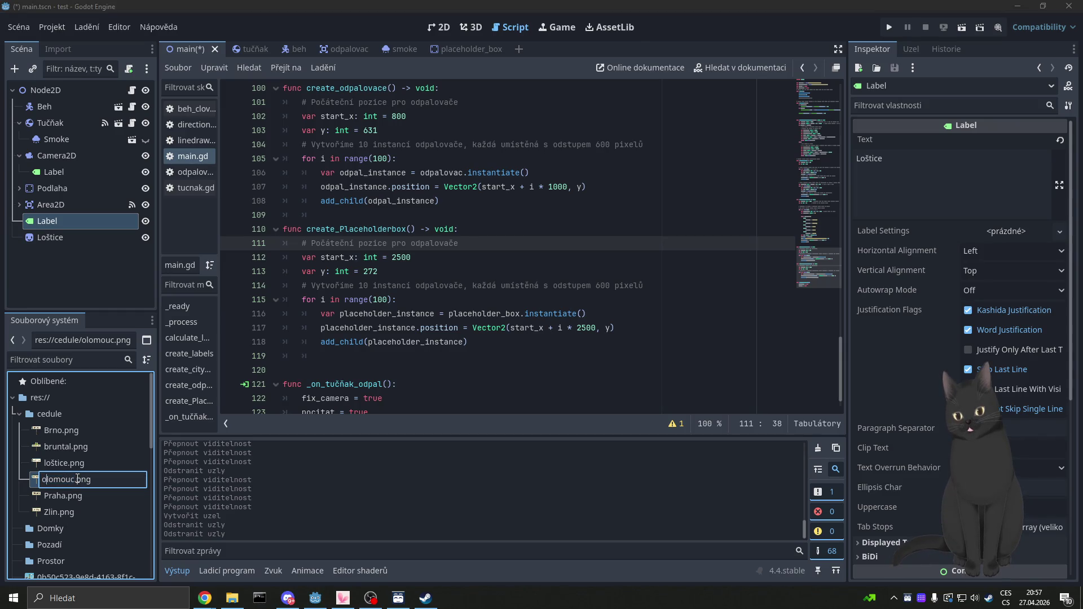
{"action": "key", "text": "BackSpace"}
{"action": "type", "text": "O"}
{"action": "key", "text": "Return"}
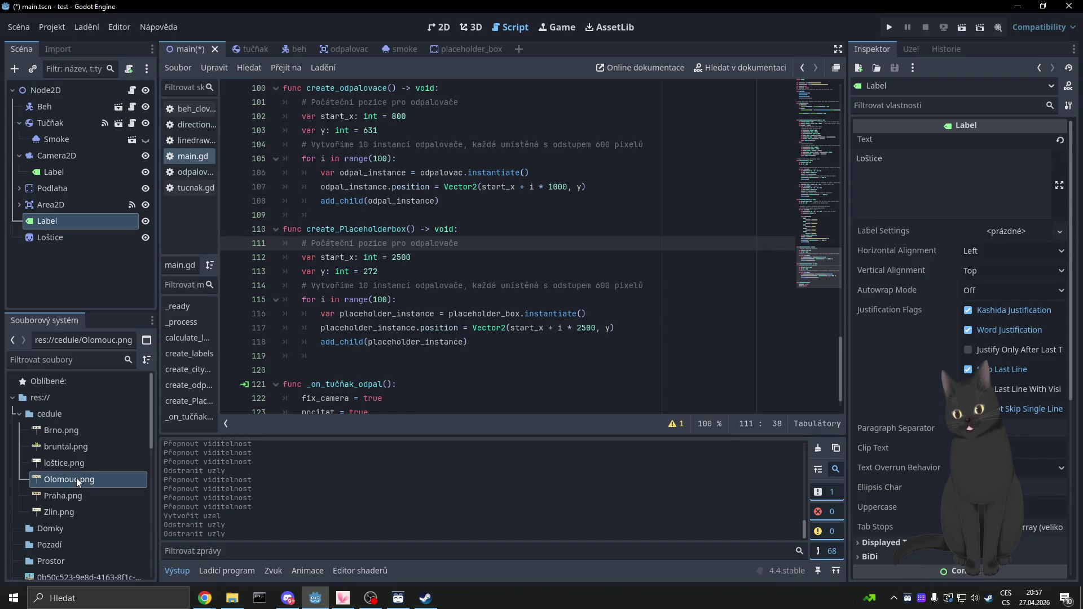
Step: Rename loštice.png to Loštice.png and bruntal.png to Bruntal.png
{"action": "left_click", "coordinate": [78, 466]}
{"action": "key", "text": "F2"}
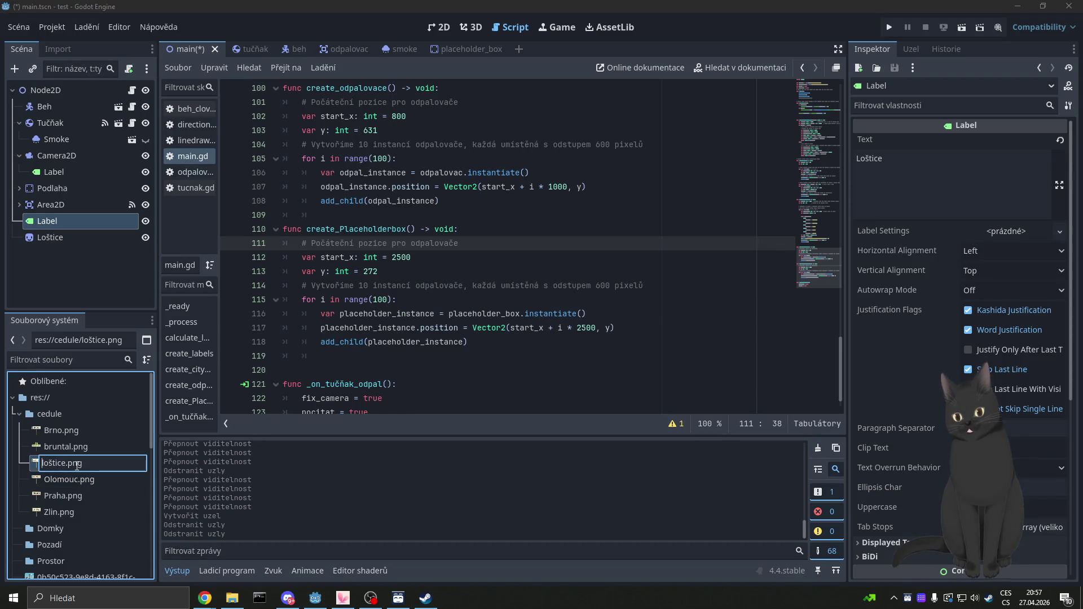
{"action": "key", "text": "Delete"}
{"action": "type", "text": "L"}
{"action": "key", "text": "Return"}
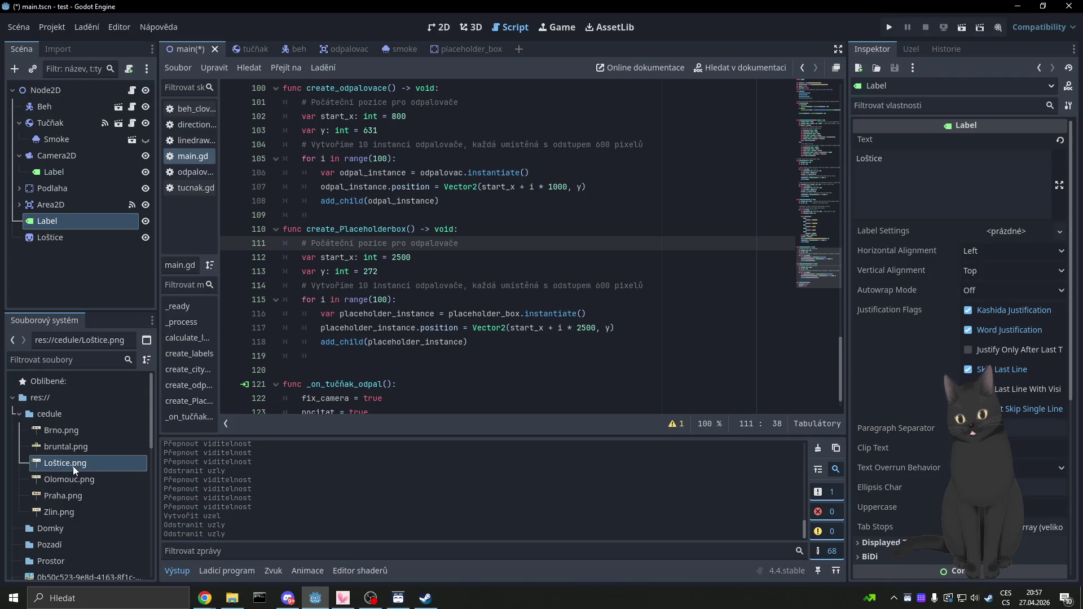
{"action": "left_click", "coordinate": [67, 452]}
{"action": "key", "text": "F2"}
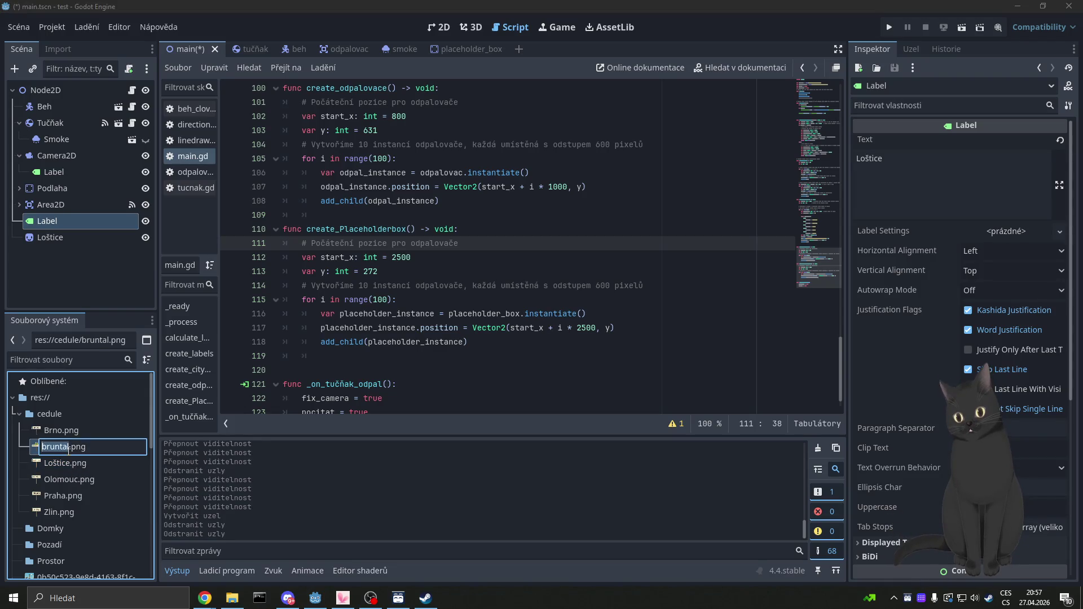
{"action": "key", "text": "Left"}
{"action": "key", "text": "Right"}
{"action": "key", "text": "BackSpace"}
{"action": "type", "text": "B"}
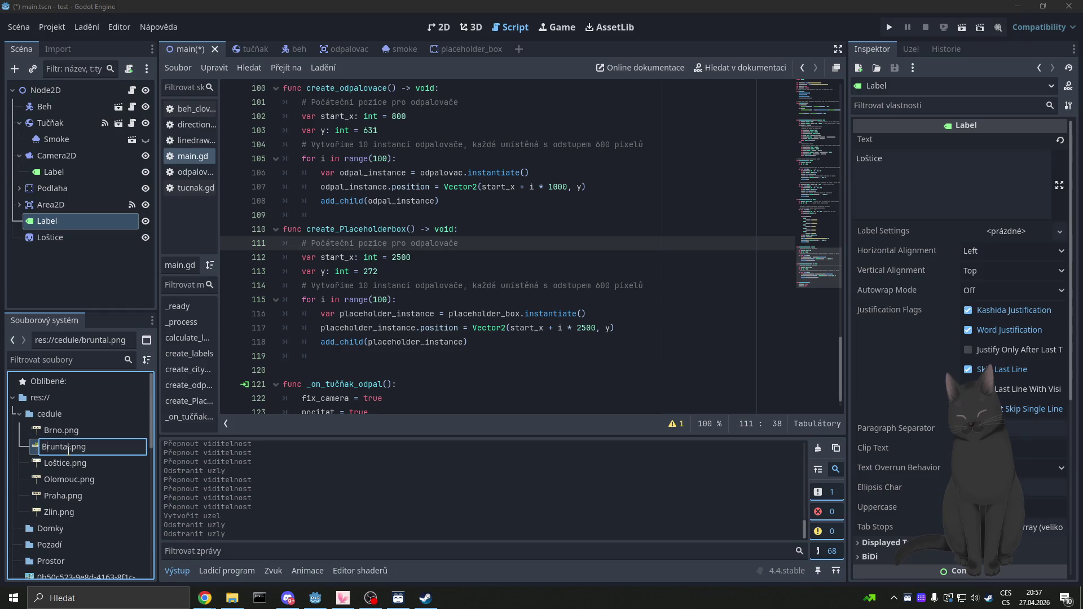
{"action": "key", "text": "Return"}
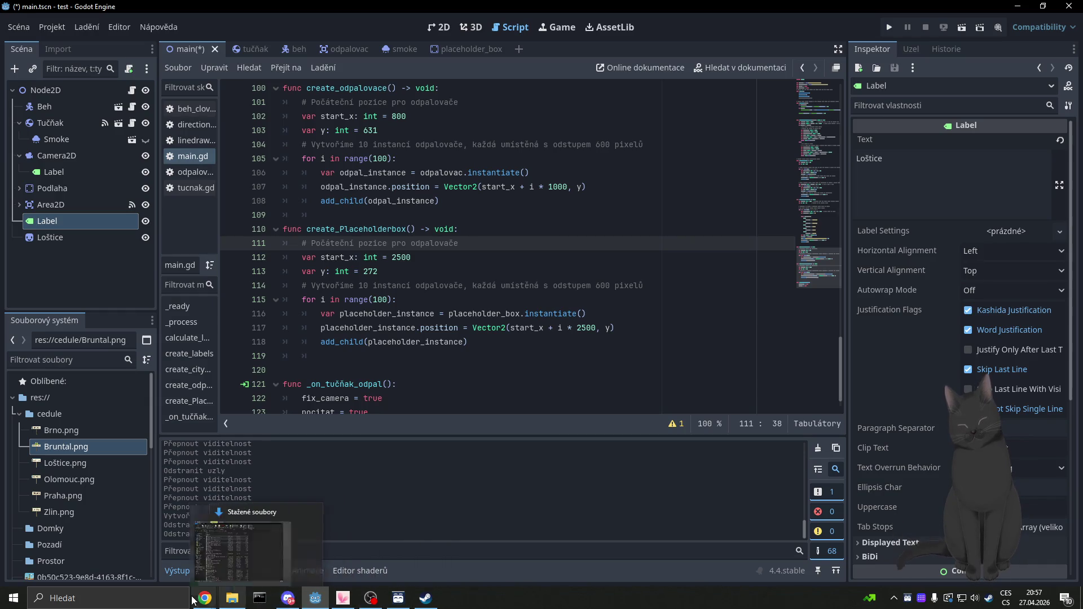
Step: Replace the prompt's trailing period with 'A jsou tam daná města. Loštice už jsou umístěné.'
{"action": "mouse_move", "coordinate": [193, 600]}
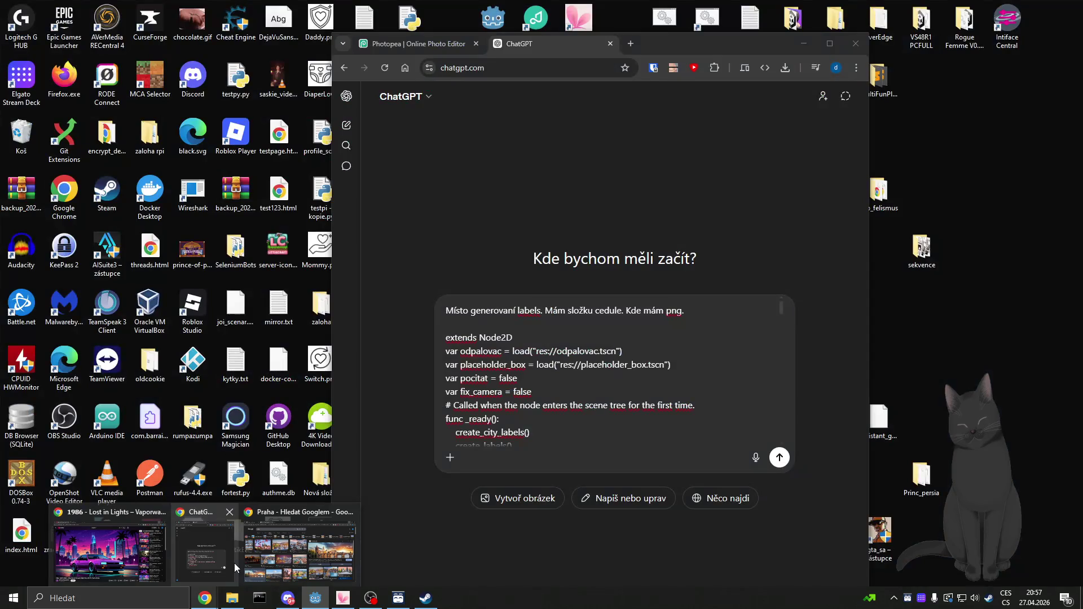
{"action": "left_click", "coordinate": [235, 563]}
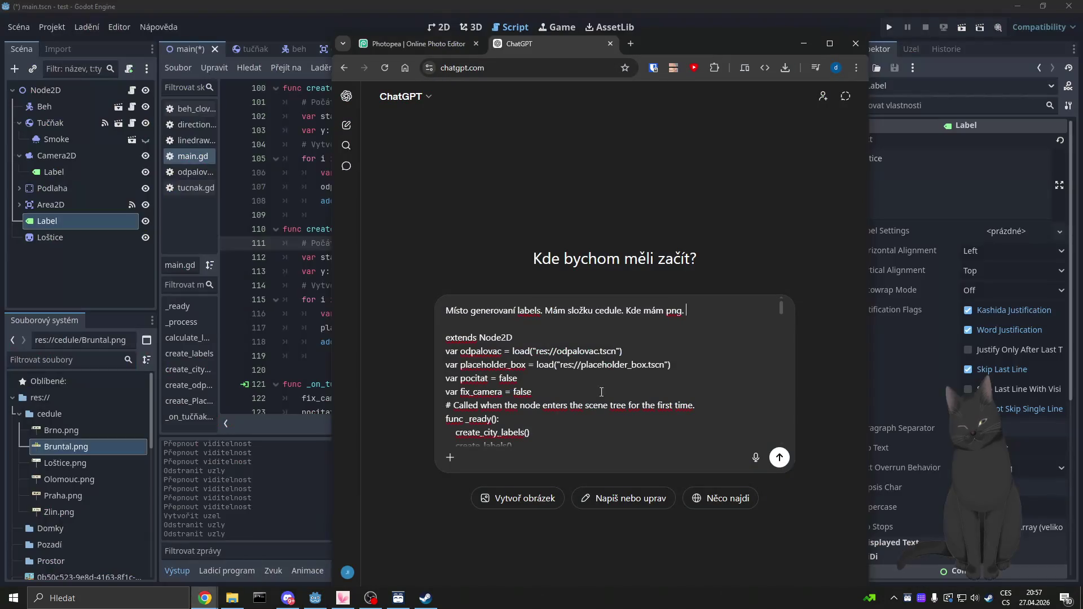
{"action": "key", "text": "BackSpace"}
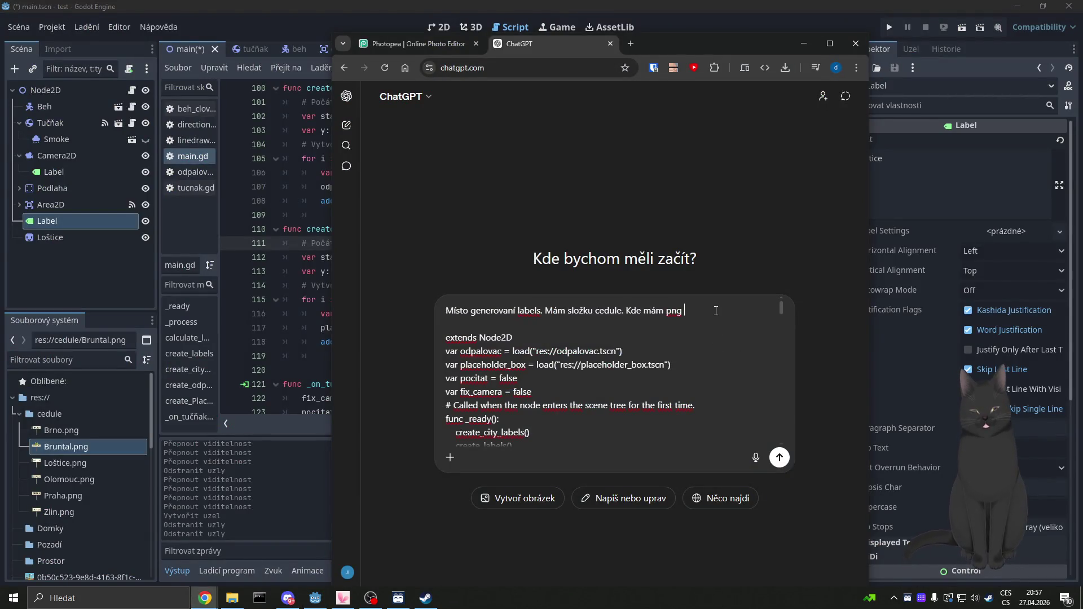
{"action": "type", "text": "A jsou "}
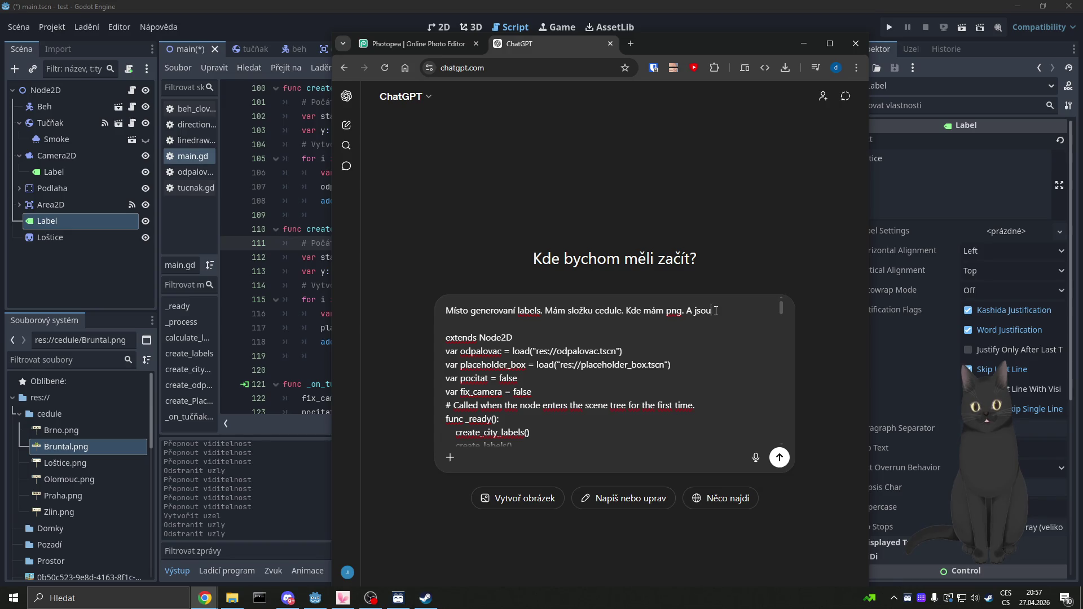
{"action": "type", "text": "tam "}
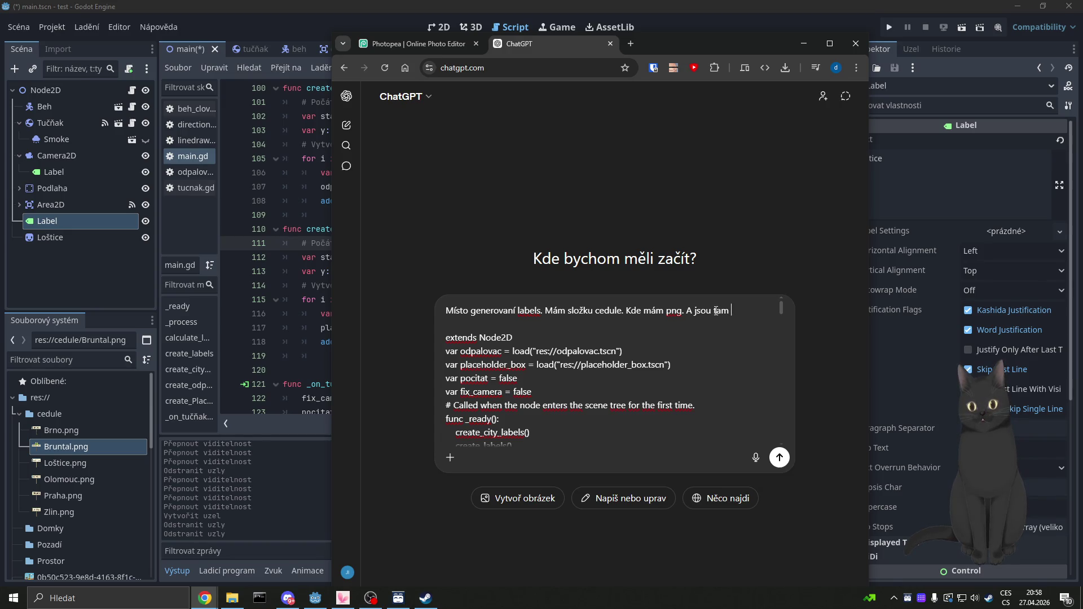
{"action": "type", "text": "dan"}
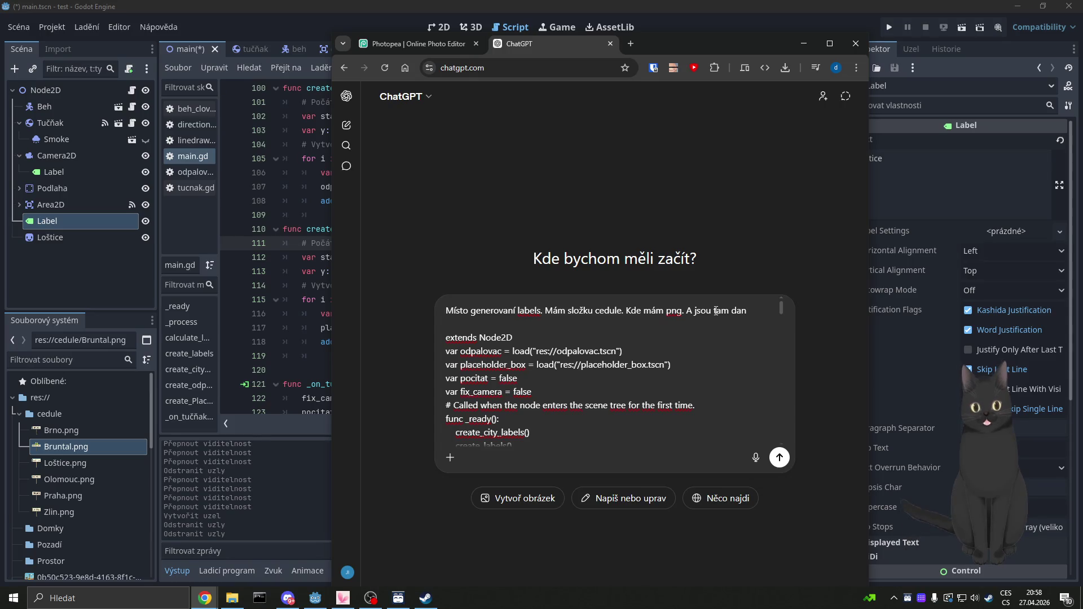
{"action": "type", "text": "á města."}
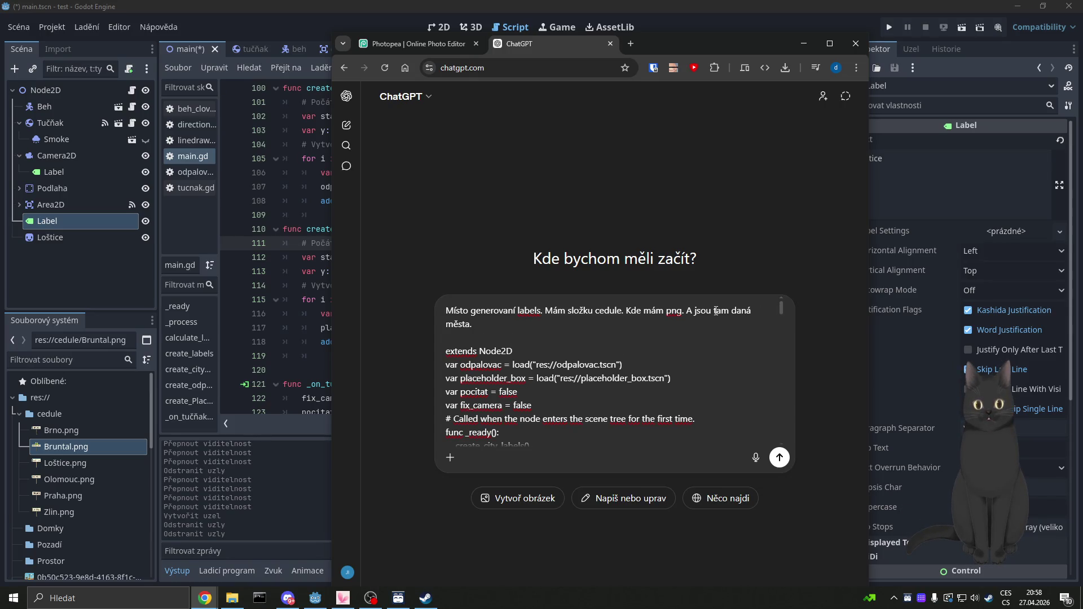
{"action": "type", "text": " Loštice "}
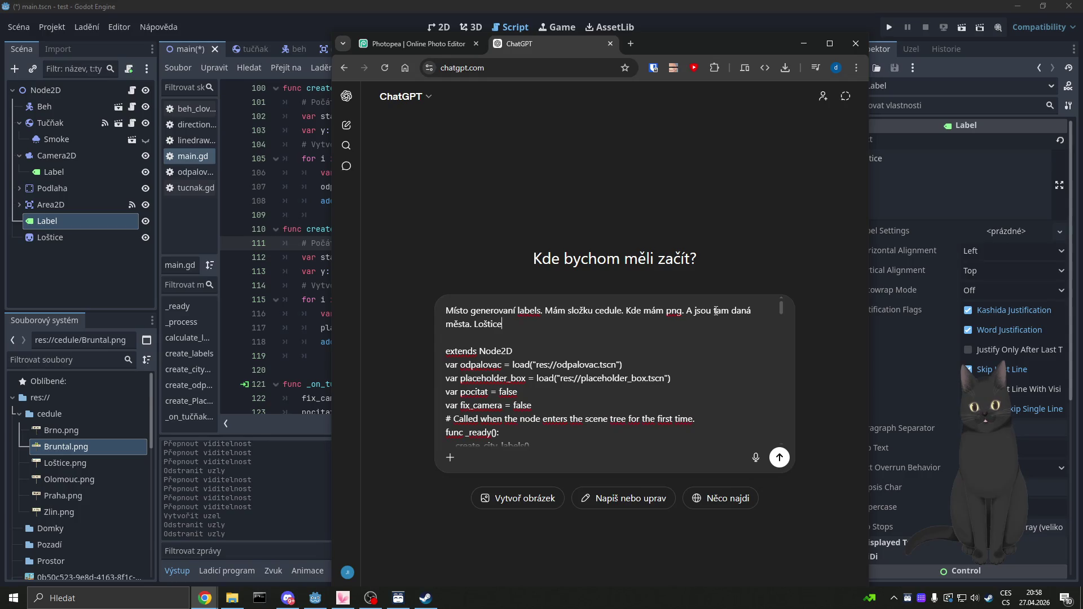
{"action": "type", "text": "už jsou u"}
{"action": "type", "text": "místěné."}
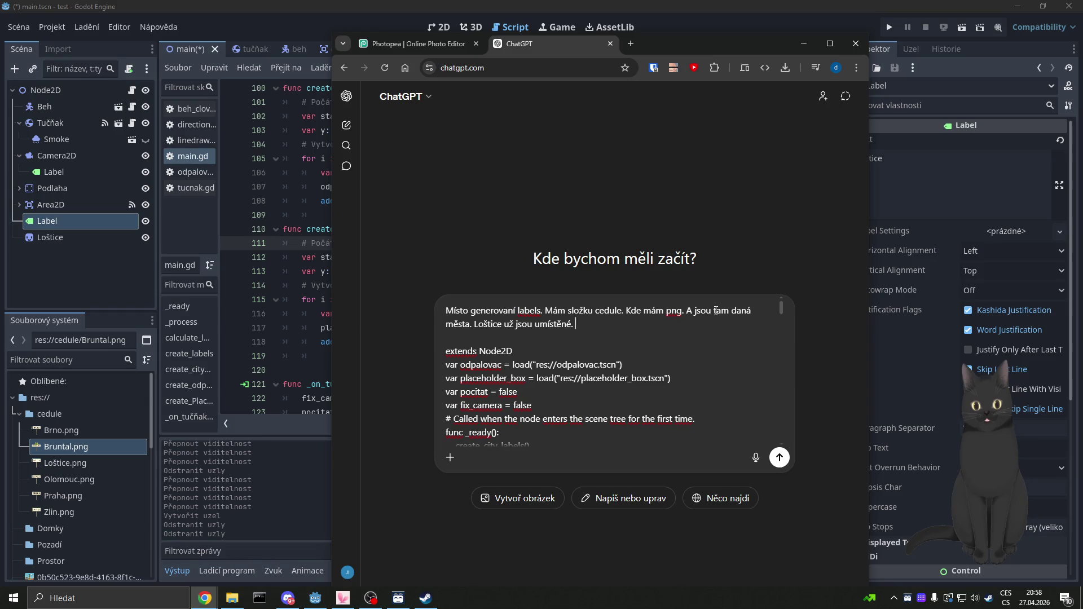
{"action": "left_click", "coordinate": [316, 39]}
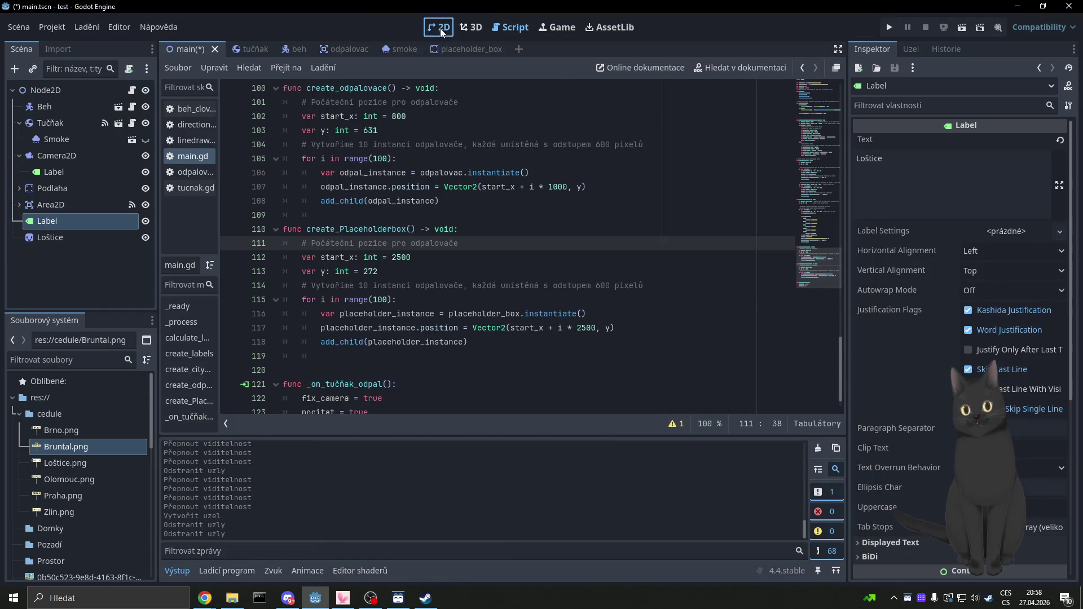
Step: Select the Loštice sprite in the 2D view and read its Transform position, x 218.0
{"action": "left_click", "coordinate": [440, 28]}
{"action": "left_click", "coordinate": [302, 254]}
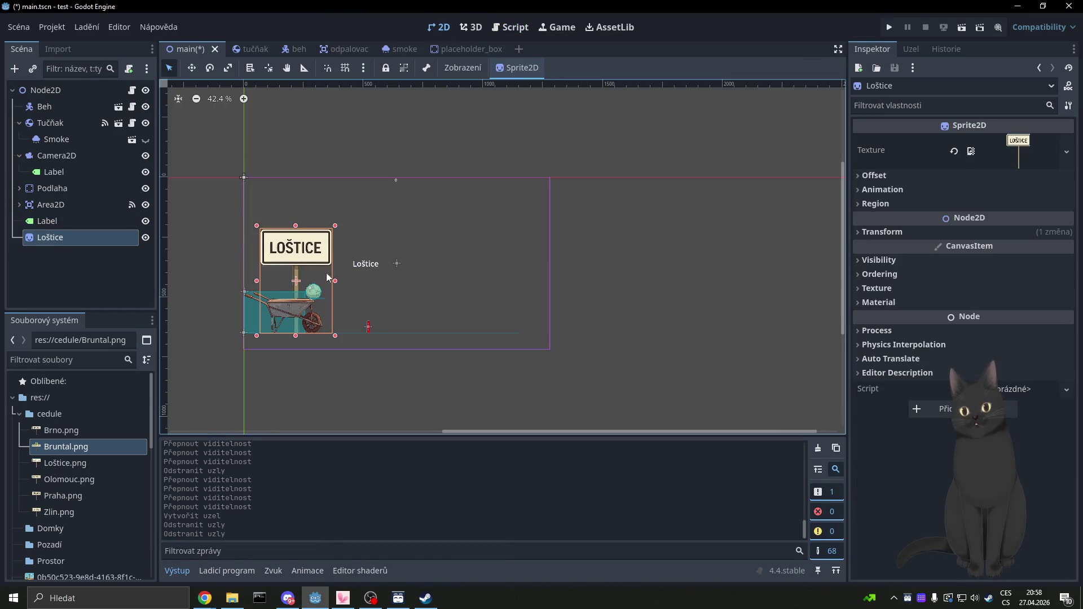
{"action": "left_click", "coordinate": [863, 232]}
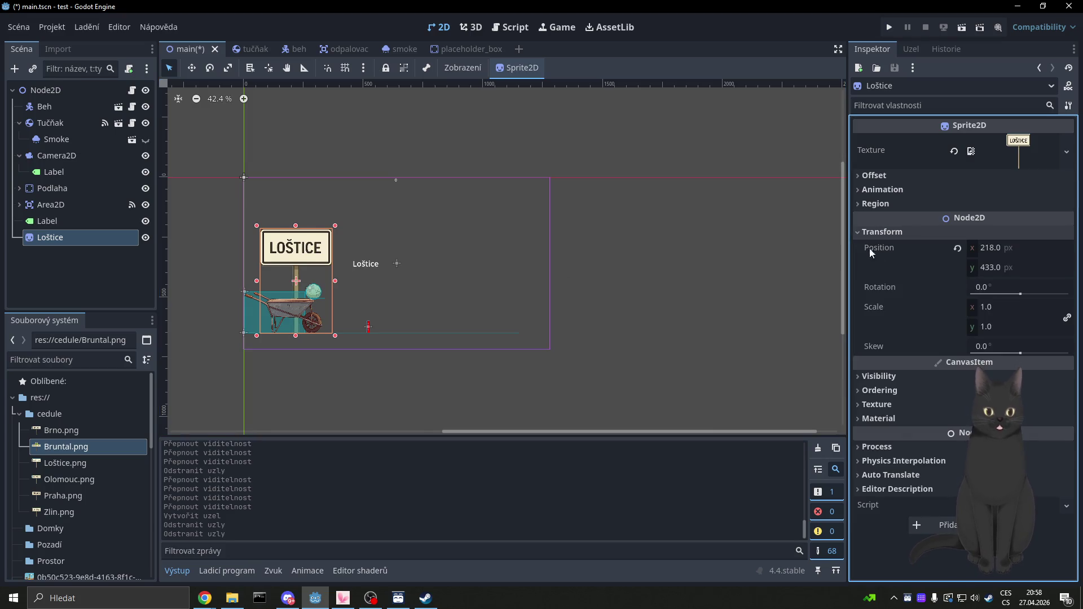
{"action": "left_click", "coordinate": [1000, 247]}
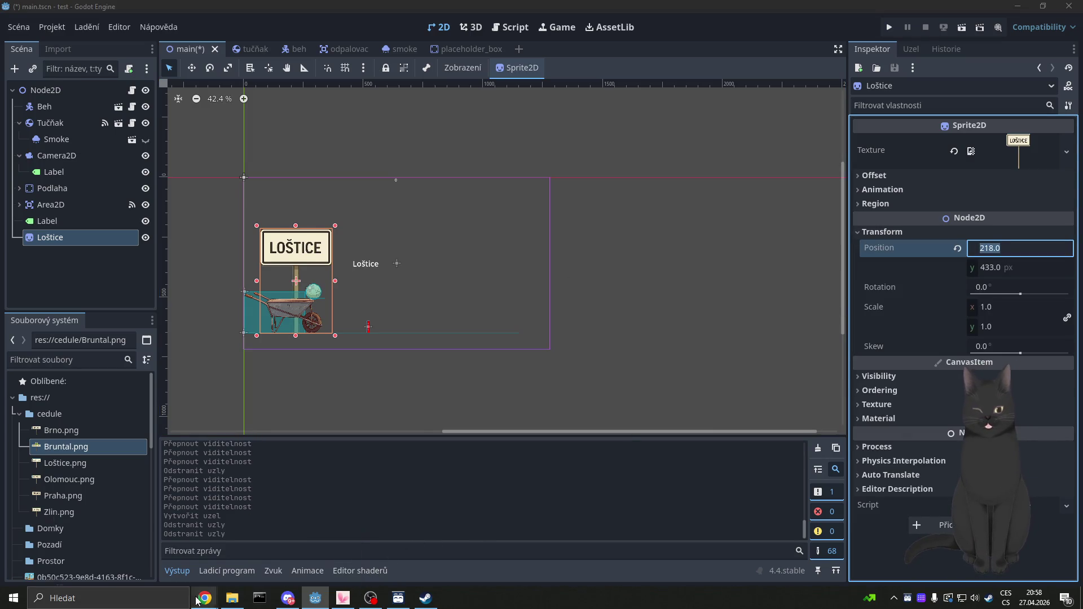
{"action": "left_click", "coordinate": [205, 599]}
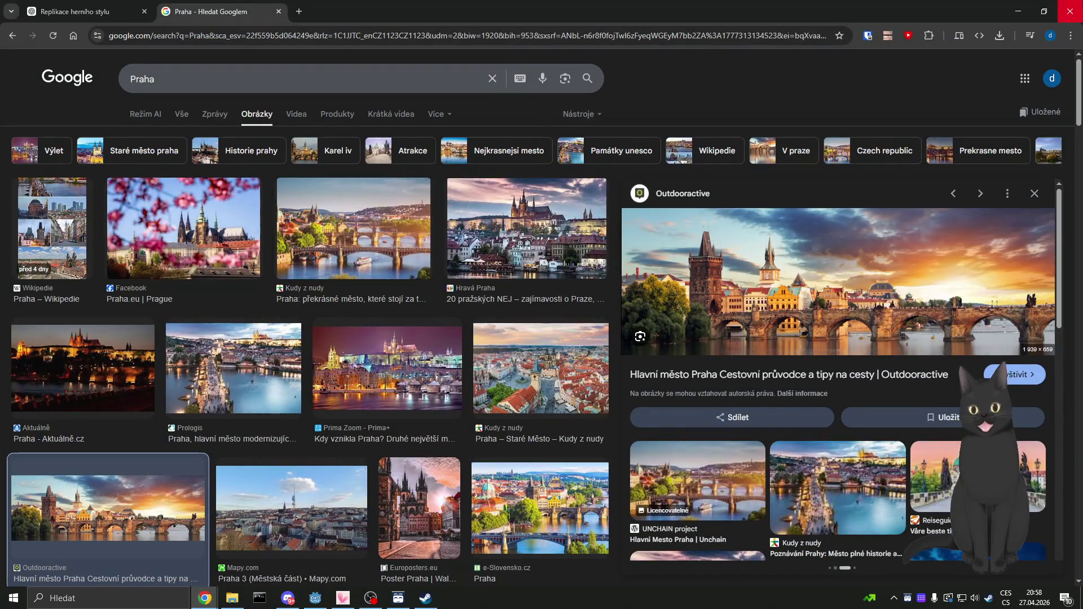
{"action": "key", "text": "alt+Tab"}
{"action": "mouse_move", "coordinate": [205, 598]}
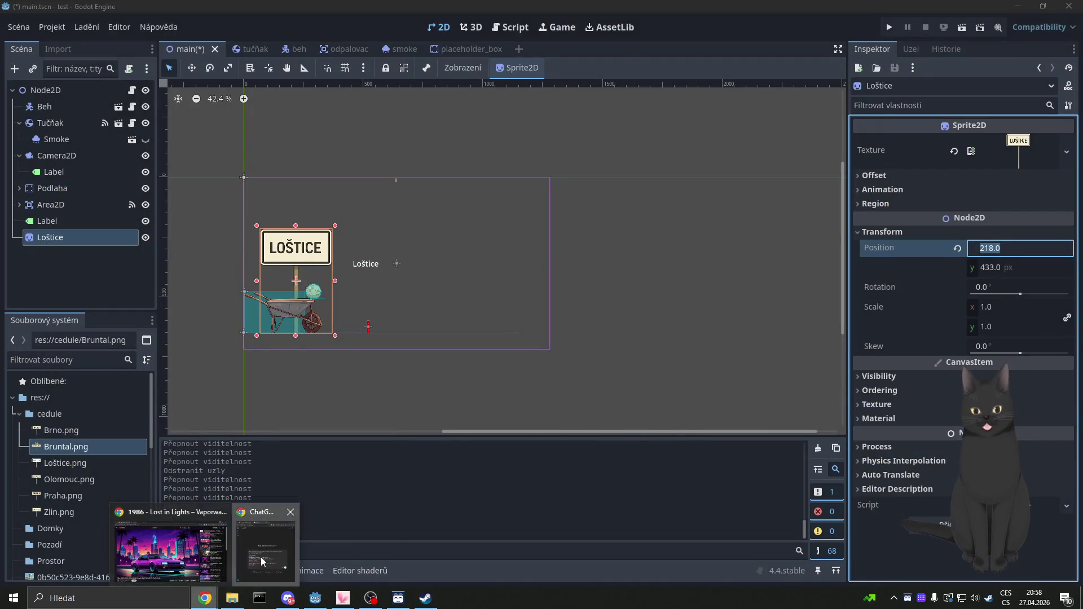
{"action": "left_click", "coordinate": [265, 553]}
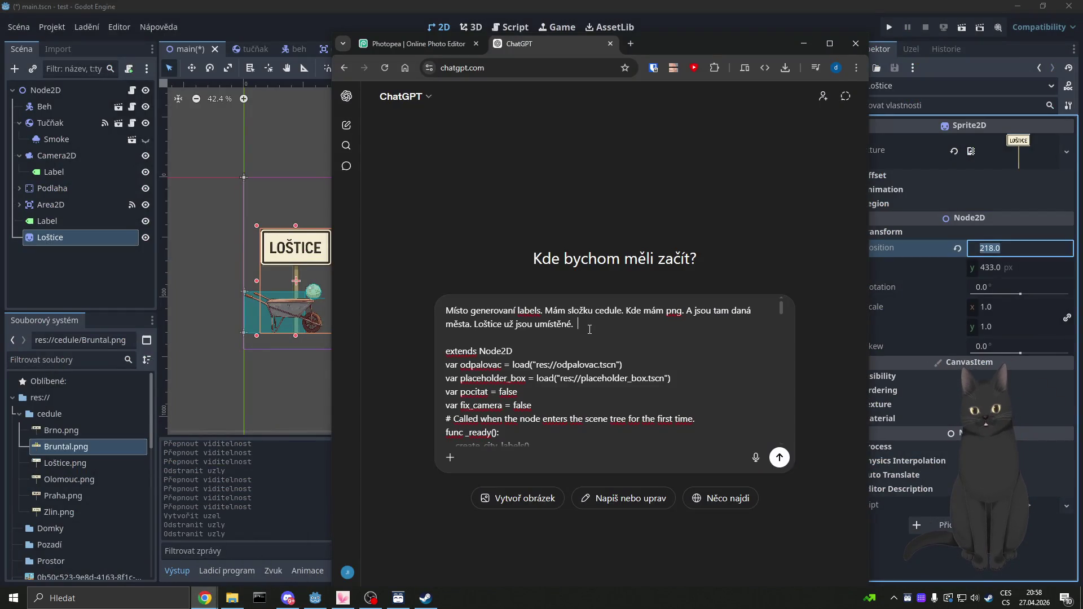
Step: Add a new prompt line 'A výchozí cedule je x 218.0', checking the y value 433.0
{"action": "key", "text": "shift+Return"}
{"action": "key", "text": "shift+Return"}
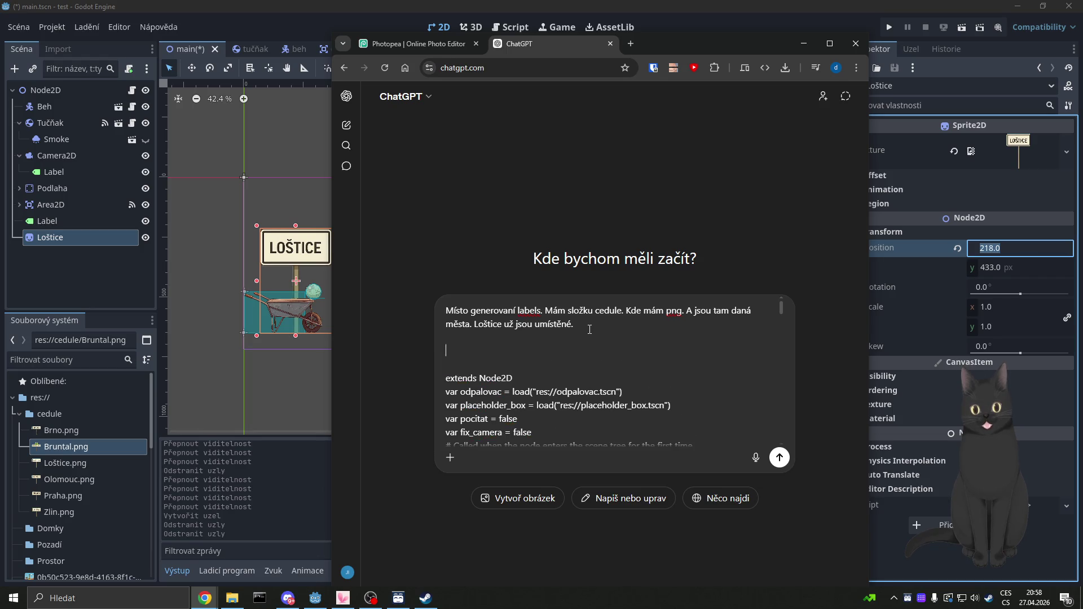
{"action": "type", "text": "Avýchozí c"}
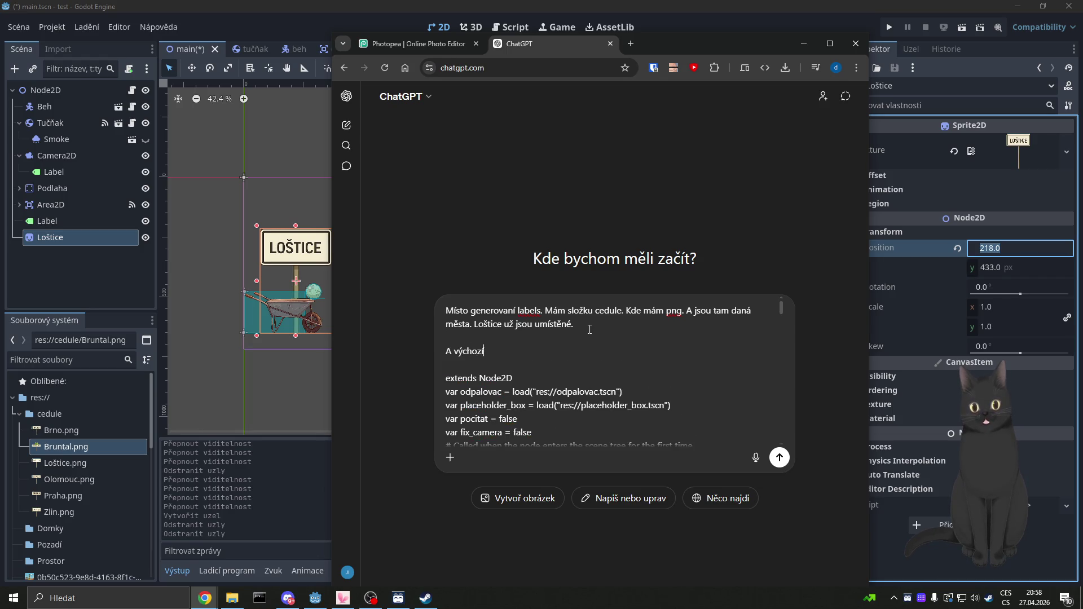
{"action": "type", "text": "edule je"}
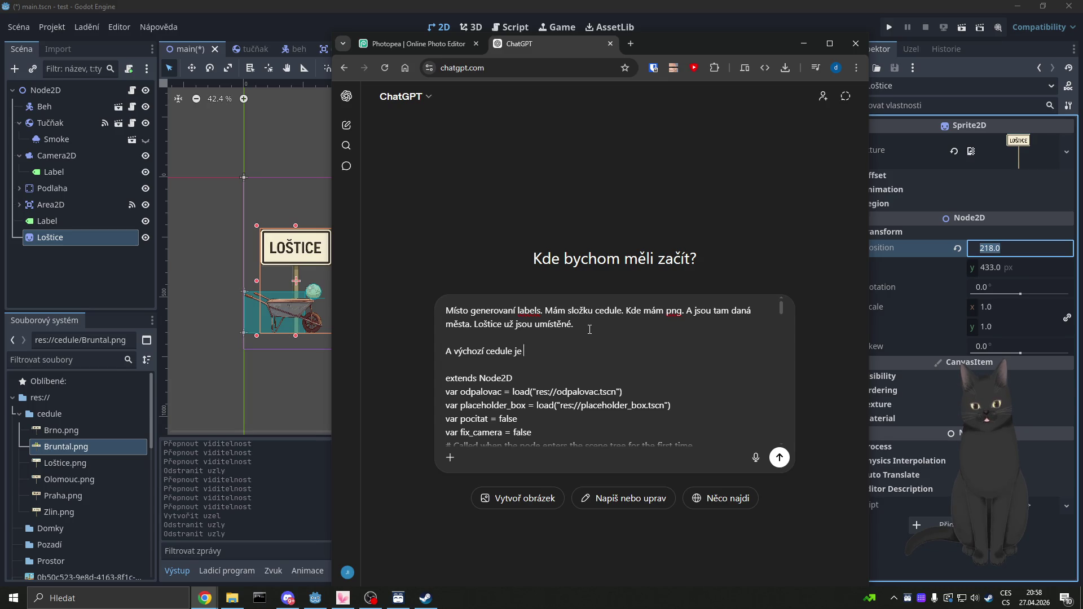
{"action": "type", "text": " x 218.0"}
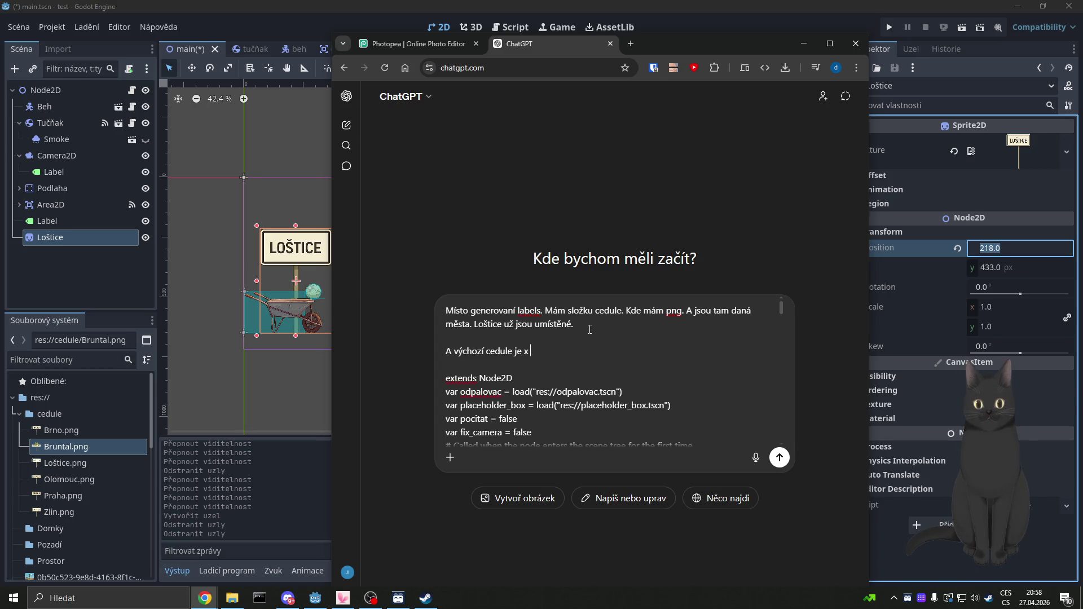
{"action": "left_click", "coordinate": [988, 269]}
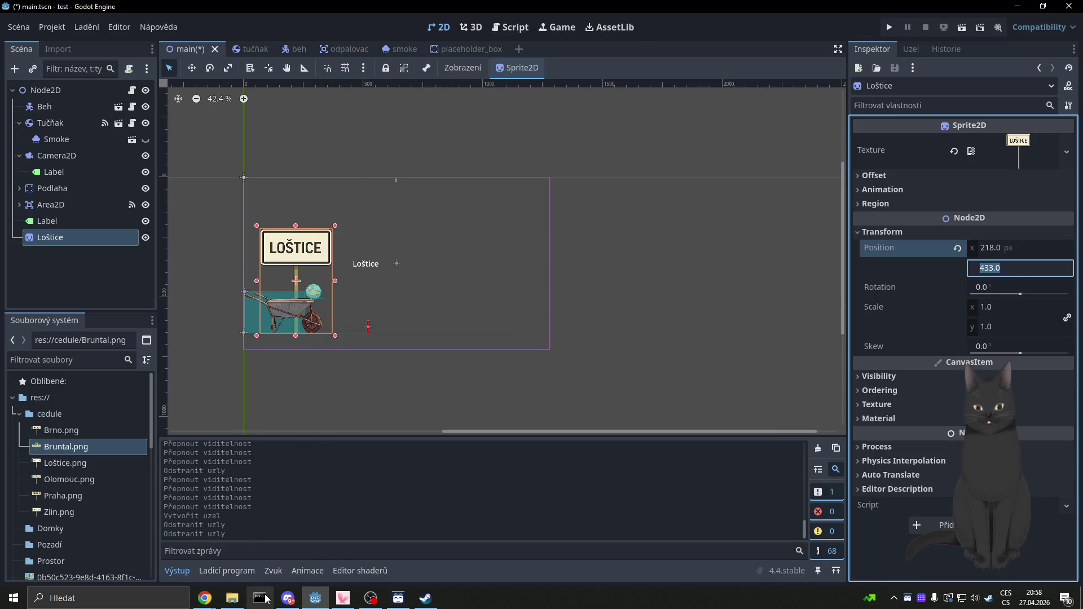
{"action": "mouse_move", "coordinate": [215, 607]}
{"action": "left_click", "coordinate": [283, 570]}
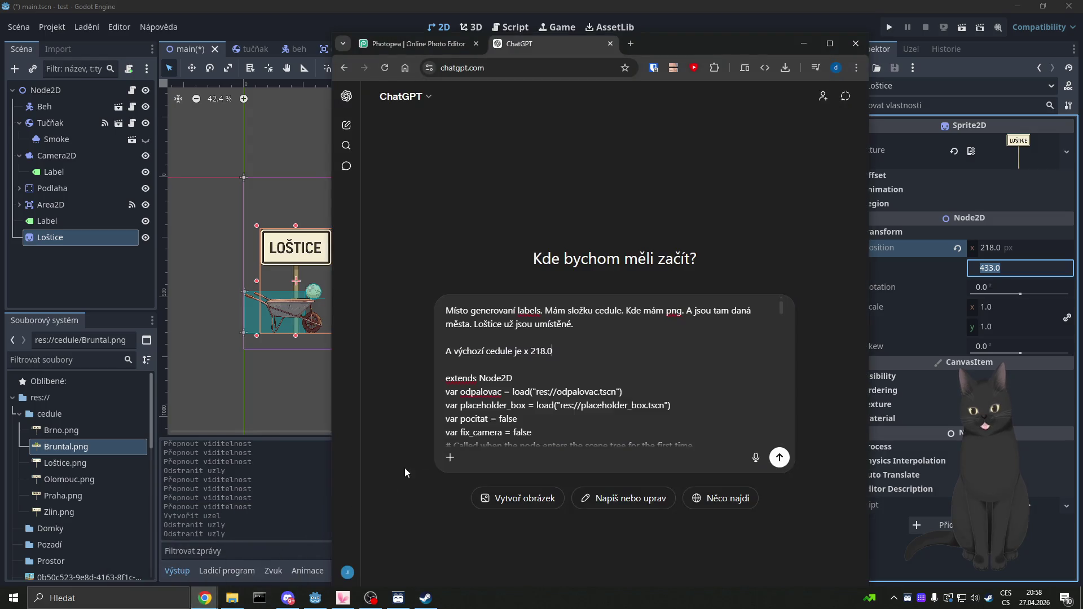
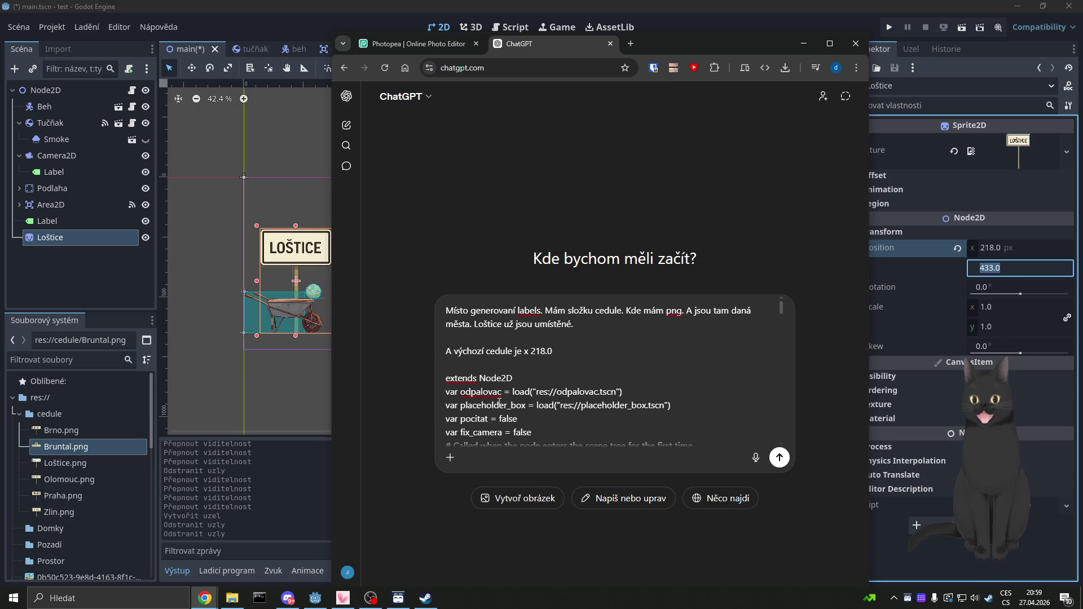
Step: Send ChatGPT the request to place the town signs at their distances, starting at x 218.0, y 433.0
{"action": "type", "text": " a"}
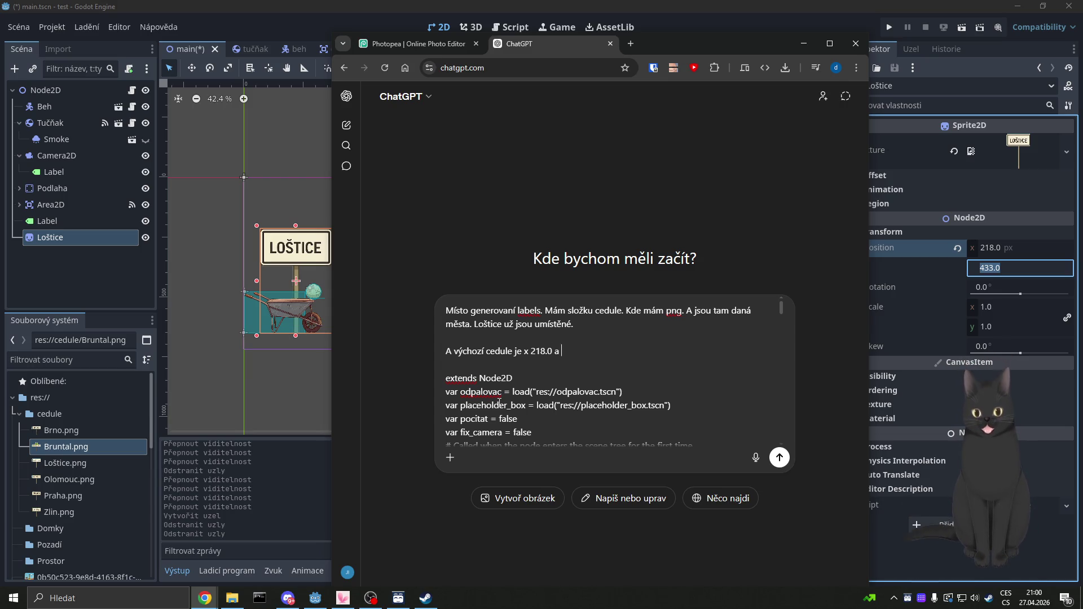
{"action": "type", "text": " y 433.0"}
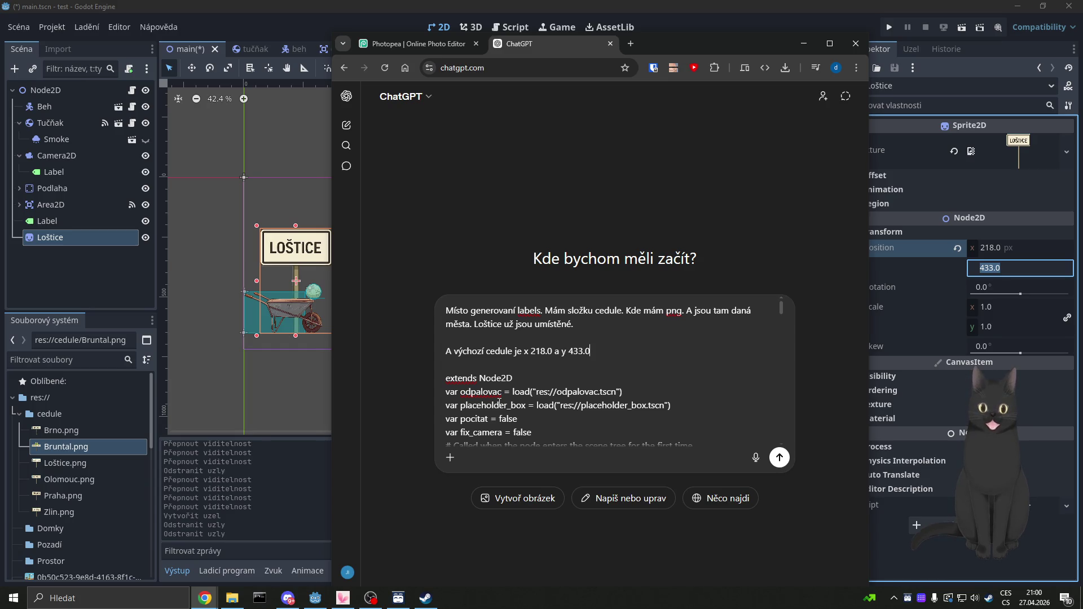
{"action": "key", "text": "shift+Return"}
{"action": "key", "text": "shift+Return"}
{"action": "type", "text": "Tak v"}
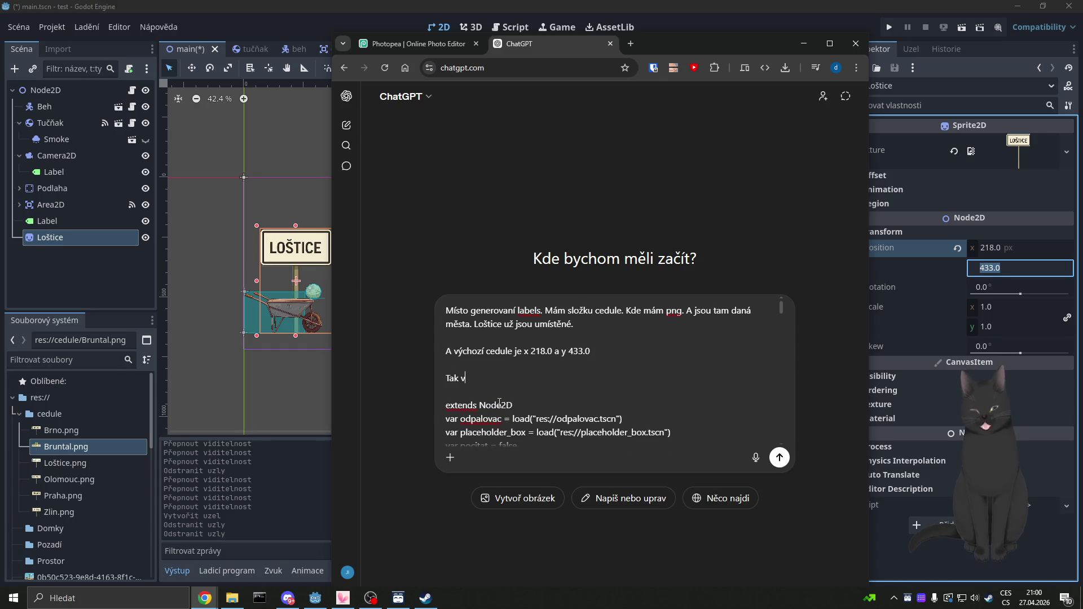
{"action": "type", "text": " té"}
{"action": "type", "text": "to posl"}
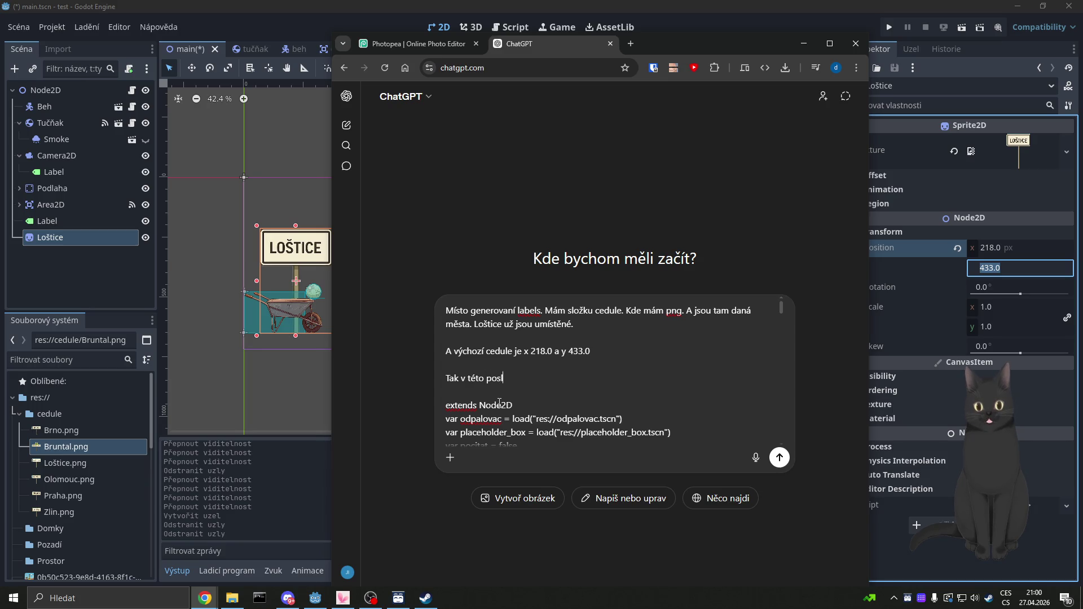
{"action": "type", "text": "ounosti chci"}
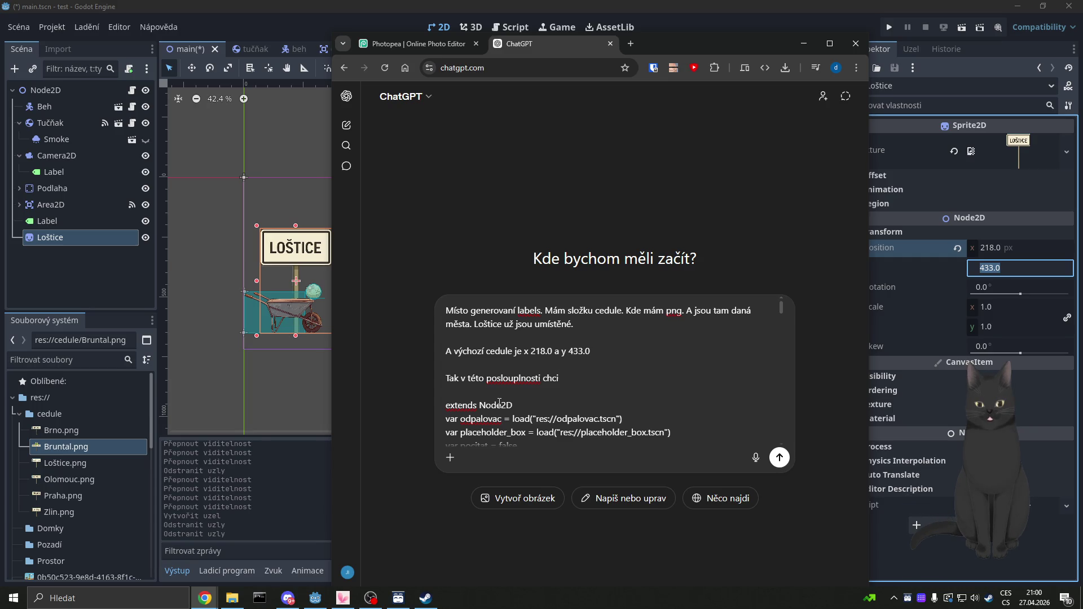
{"action": "type", "text": "edule"}
{"action": "type", "text": "na "}
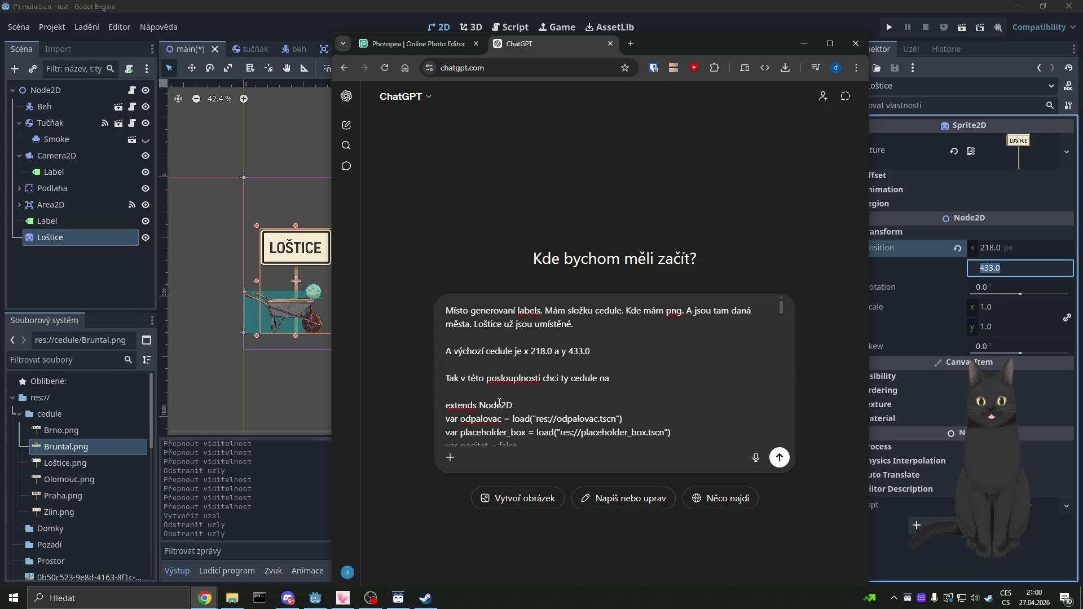
{"action": "type", "text": "pa"}
{"action": "type", "text": "nác"}
{"action": "type", "text": "ých místě"}
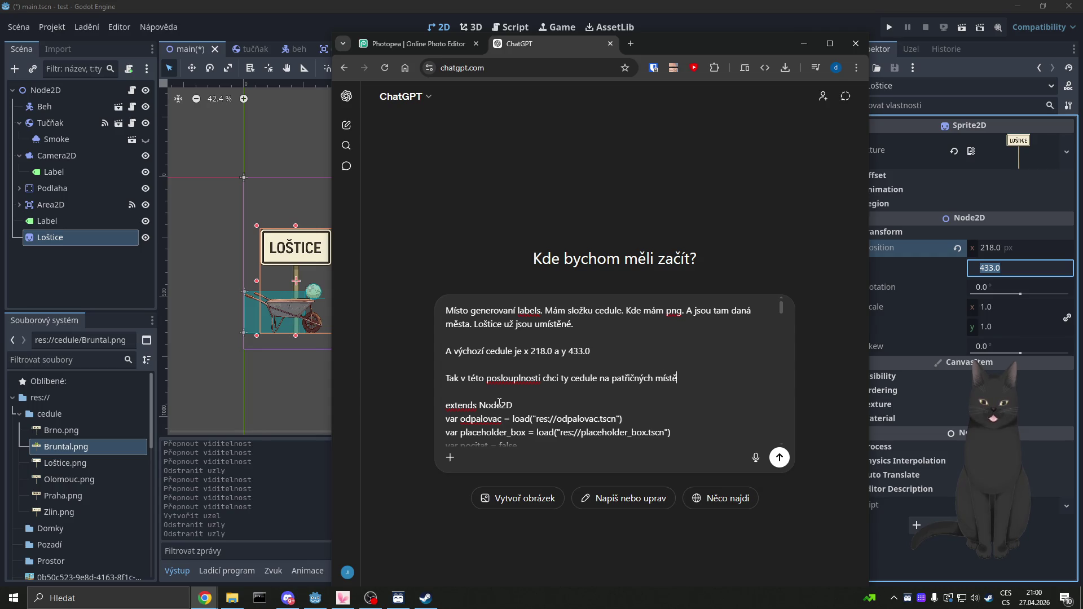
{"action": "type", "text": "c"}
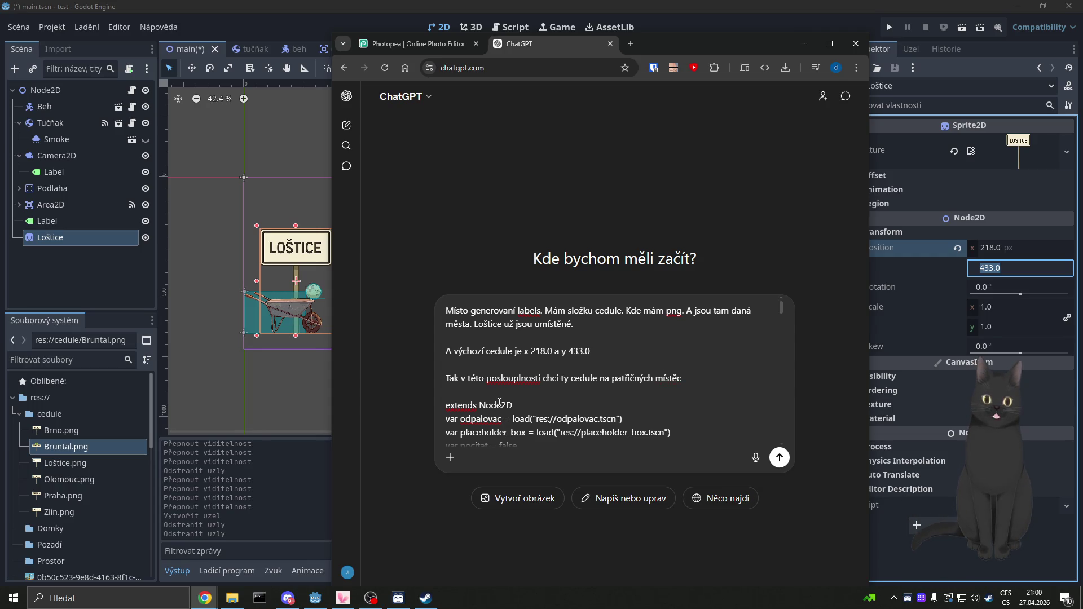
{"action": "key", "text": "BackSpace"}
{"action": "key", "text": "BackSpace"}
{"action": "type", "text": "ech v dan"}
{"action": "type", "text": "ých u"}
{"action": "type", "text": "secích :"}
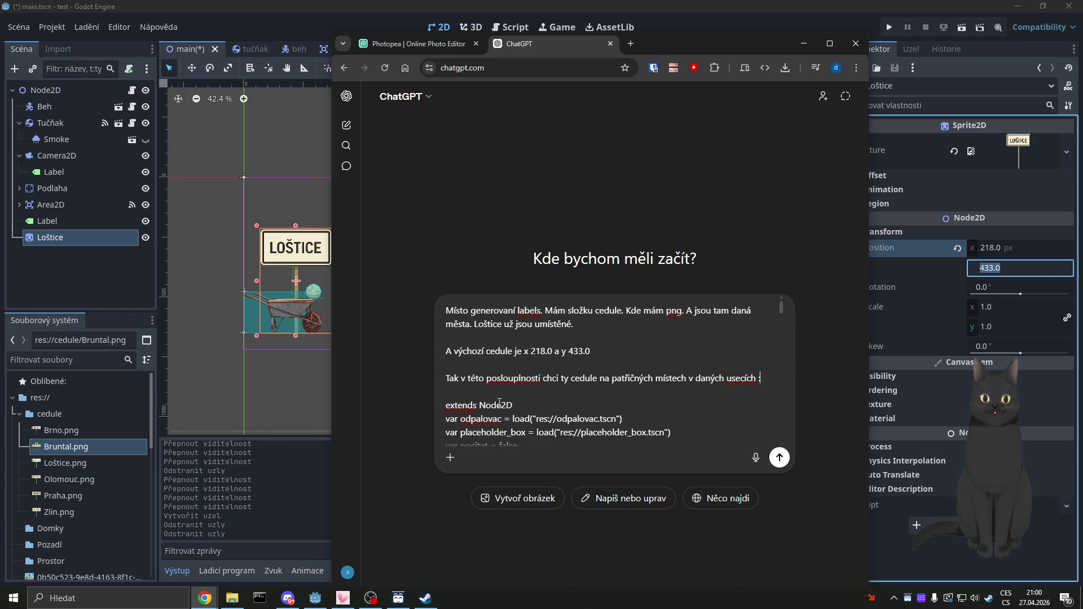
{"action": "key", "text": "Return"}
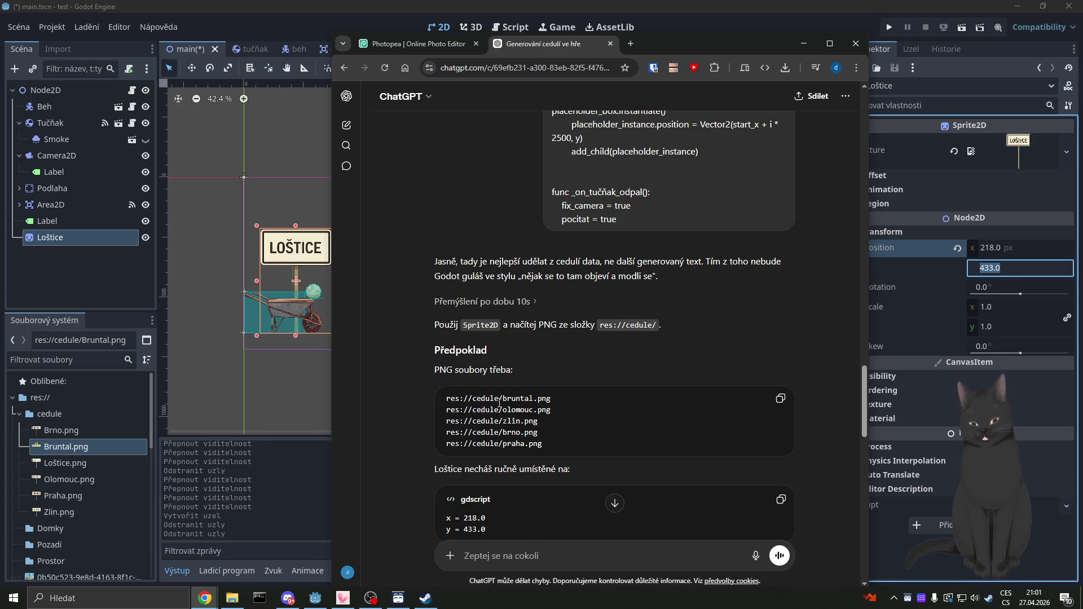
Step: Copy the create_city_signs() call from ChatGPT's sign-placement code
{"action": "scroll", "coordinate": [487, 360], "scroll_direction": "down", "scroll_amount": 3}
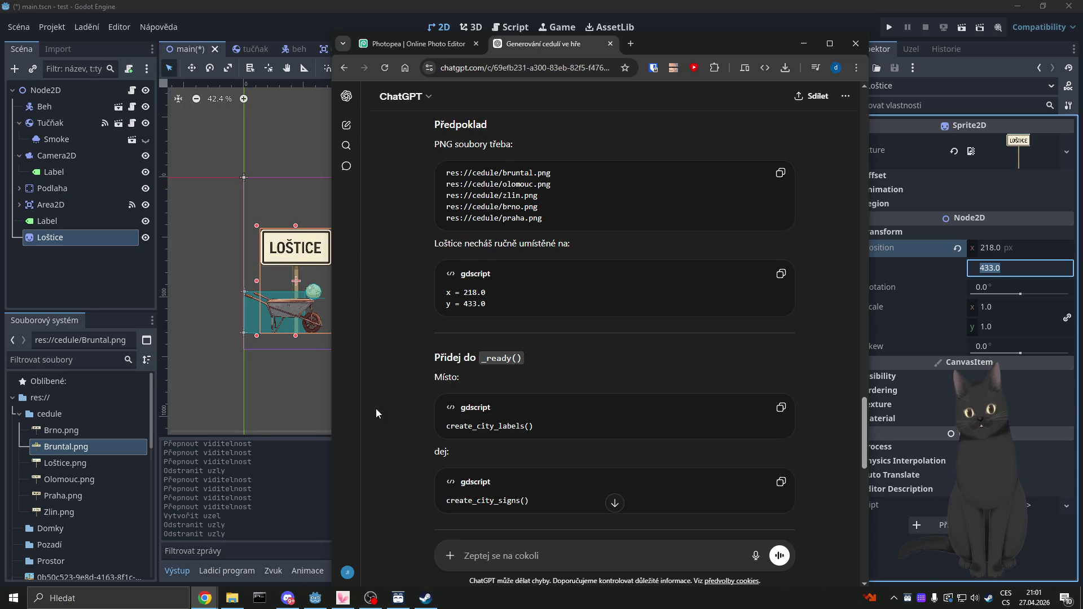
{"action": "scroll", "coordinate": [389, 383], "scroll_direction": "down", "scroll_amount": 5}
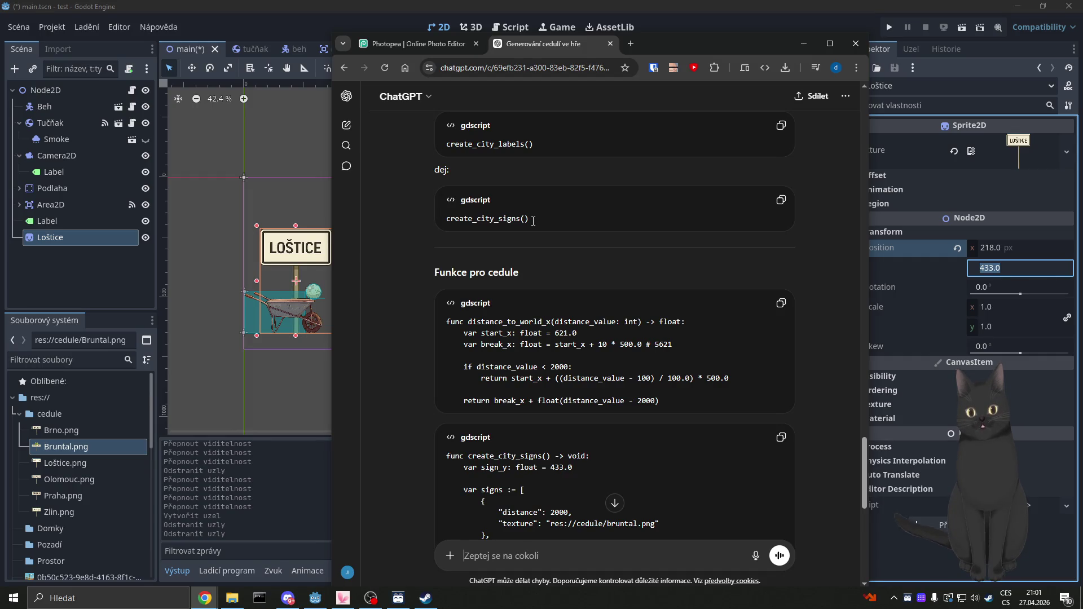
{"action": "left_click_drag", "start_coordinate": [533, 220], "coordinate": [457, 217]}
{"action": "right_click", "coordinate": [457, 218]}
{"action": "left_click", "coordinate": [468, 233]}
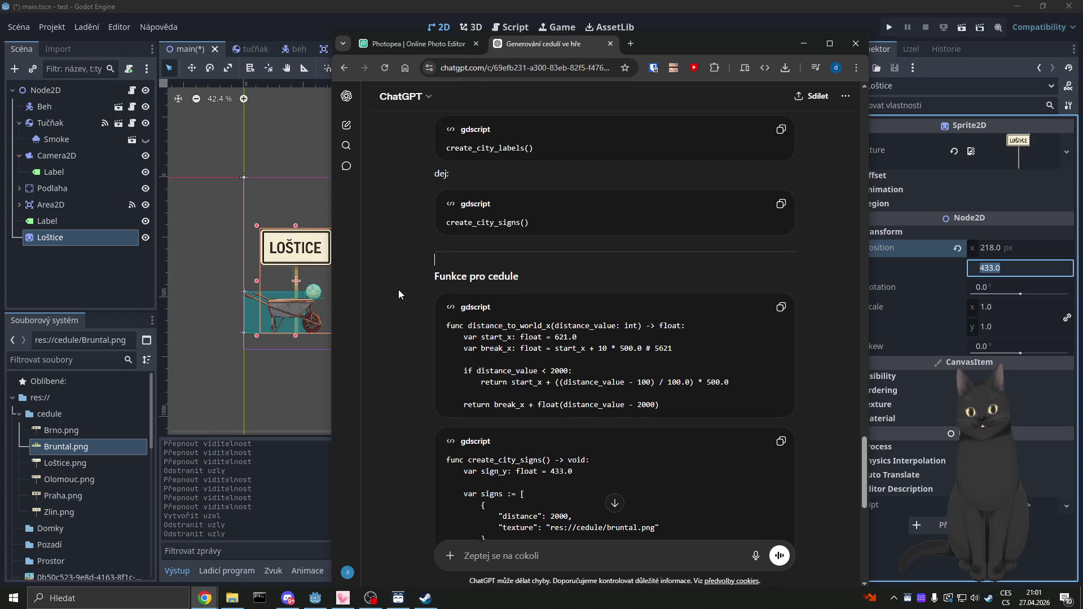
{"action": "scroll", "coordinate": [403, 326], "scroll_direction": "up", "scroll_amount": 3}
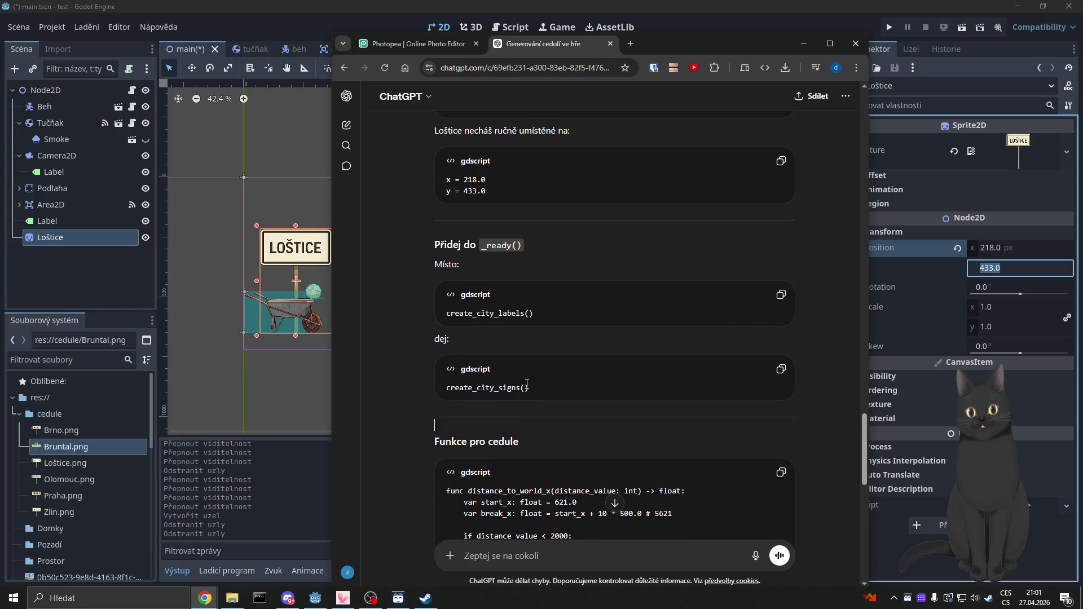
{"action": "left_click_drag", "start_coordinate": [529, 389], "coordinate": [446, 389]}
{"action": "right_click", "coordinate": [461, 397]}
{"action": "left_click", "coordinate": [478, 406]}
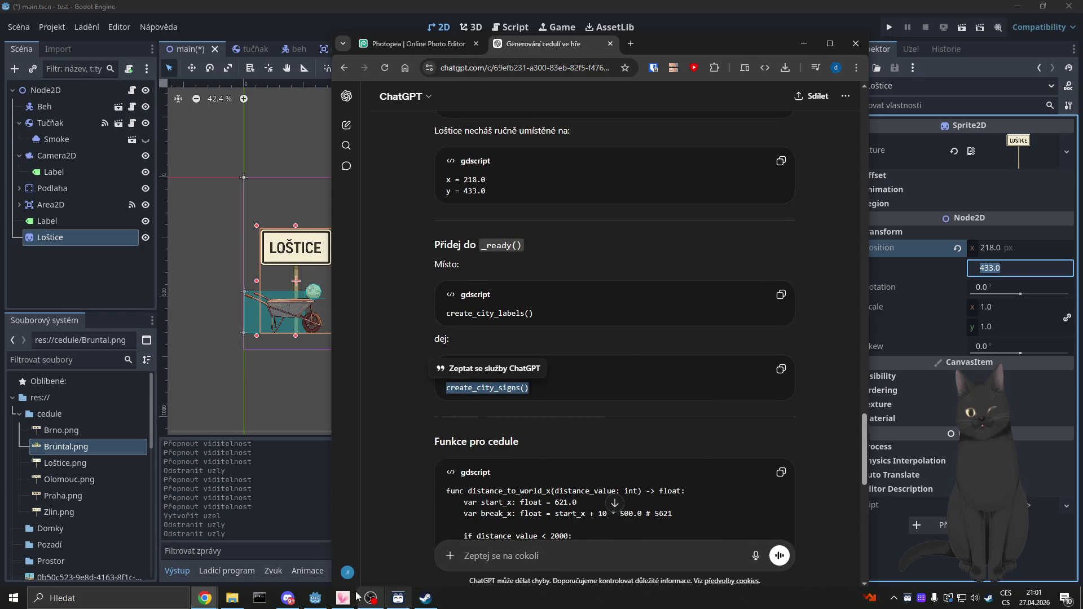
{"action": "left_click", "coordinate": [316, 598]}
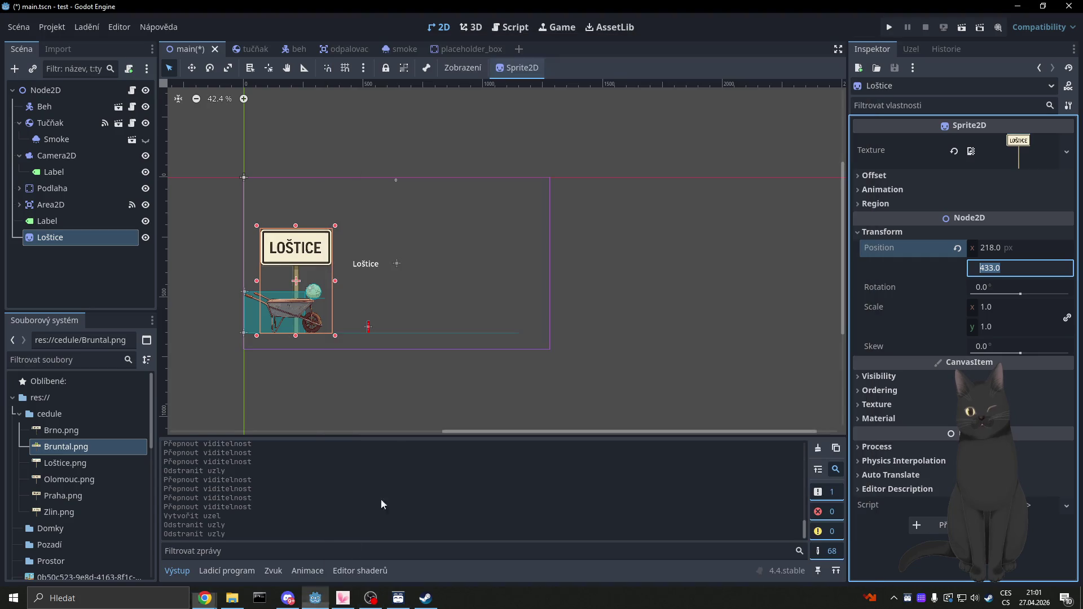
Step: Add a create_city_signs() call after create_odpalovace() in _ready of main.gd and save
{"action": "left_click", "coordinate": [510, 28]}
{"action": "scroll", "coordinate": [540, 299], "scroll_direction": "up", "scroll_amount": 20}
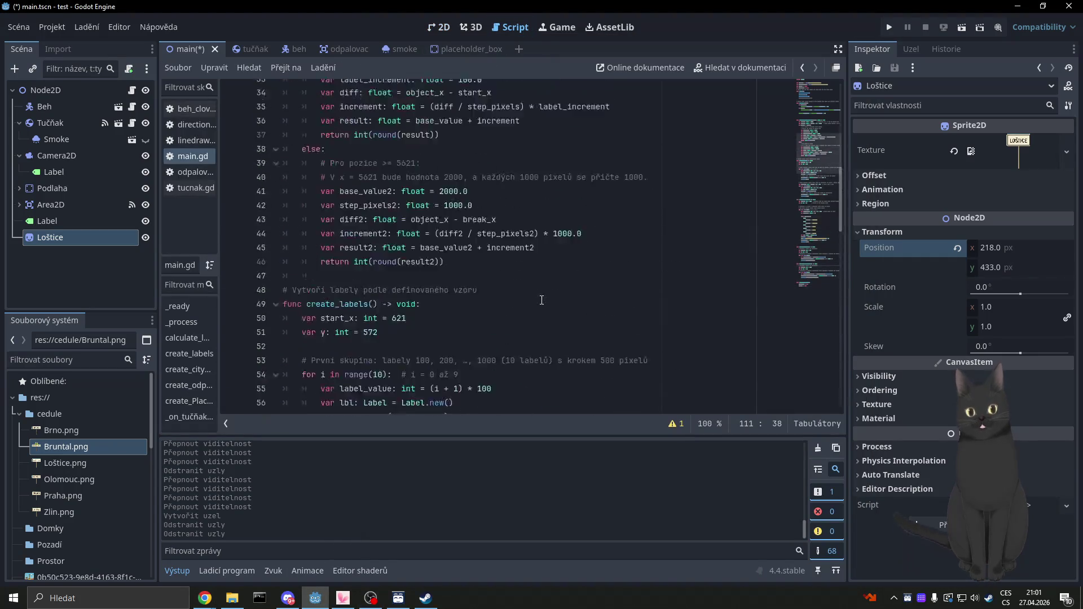
{"action": "left_click", "coordinate": [434, 227]}
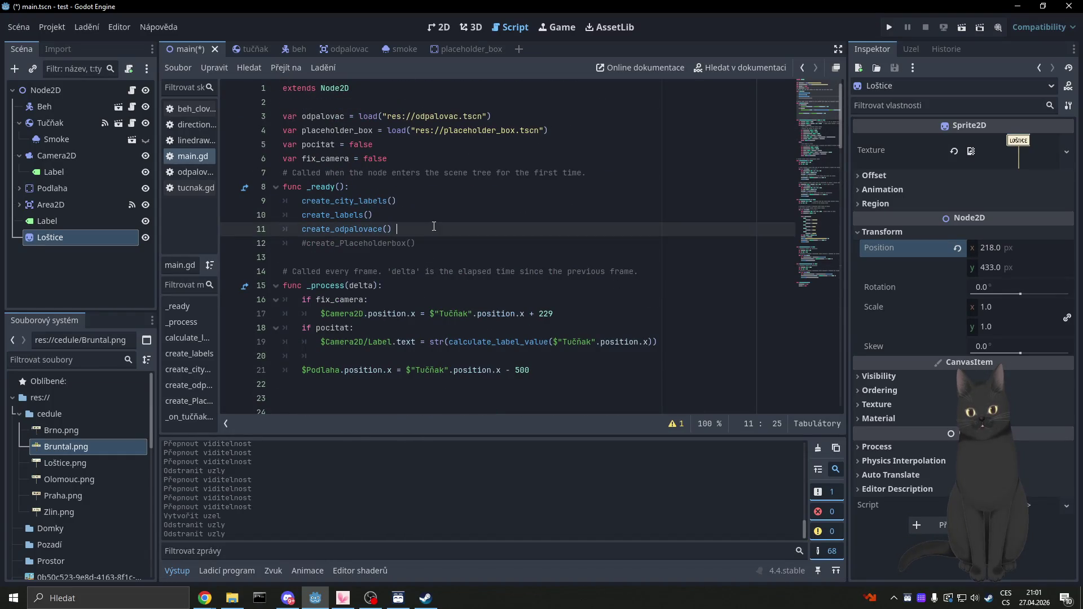
{"action": "key", "text": "Return"}
{"action": "key", "text": "ctrl+v"}
{"action": "key", "text": "ctrl+s"}
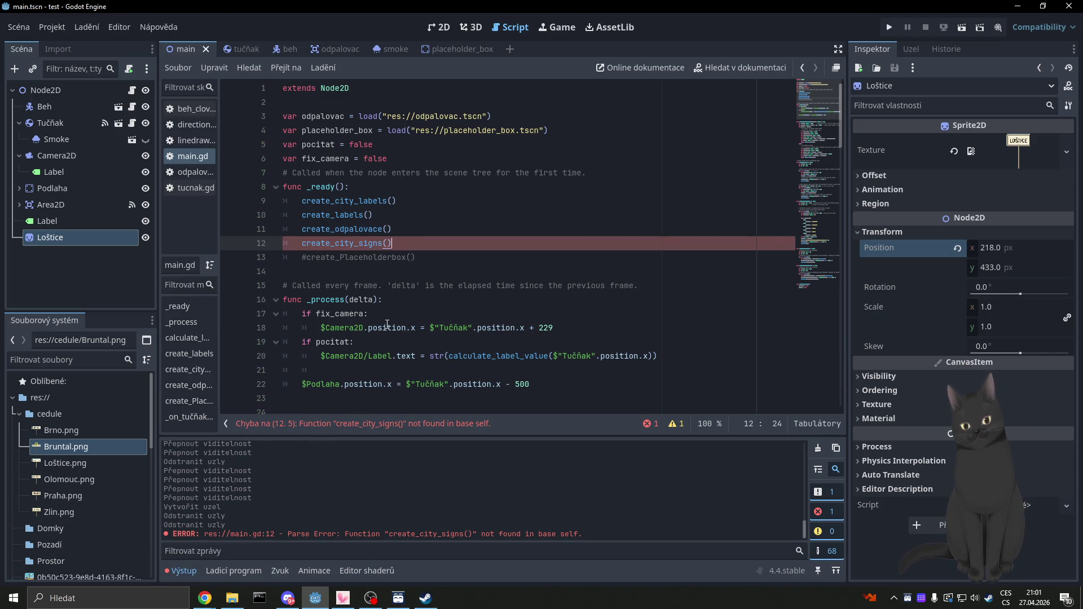
Step: Copy the distance_to_world_x helper from ChatGPT and paste it below _process in main.gd
{"action": "mouse_move", "coordinate": [205, 598]}
{"action": "left_click", "coordinate": [265, 545]}
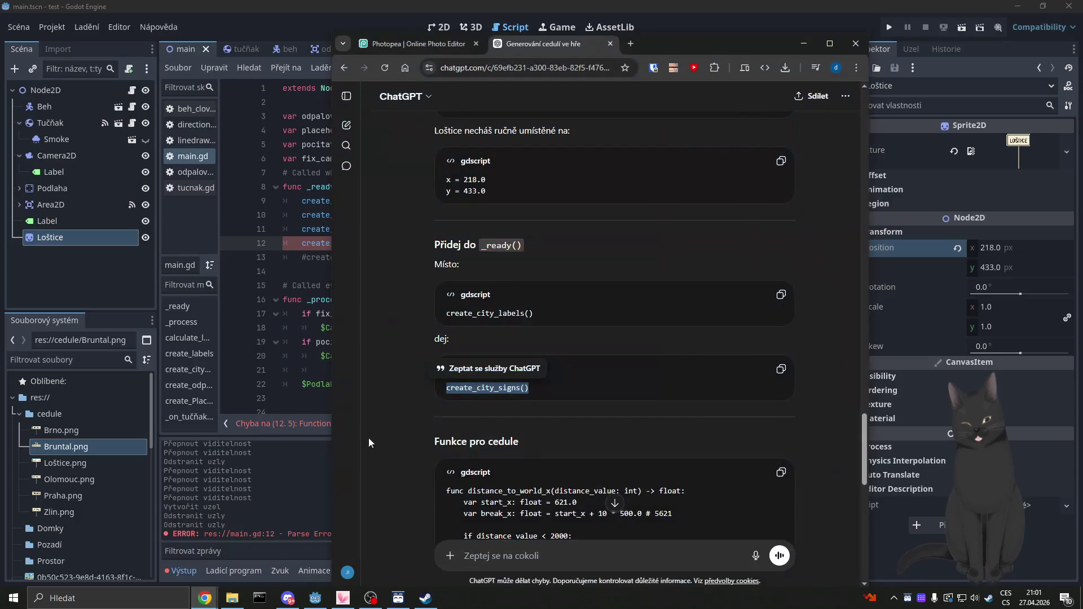
{"action": "scroll", "coordinate": [451, 351], "scroll_direction": "down", "scroll_amount": 3}
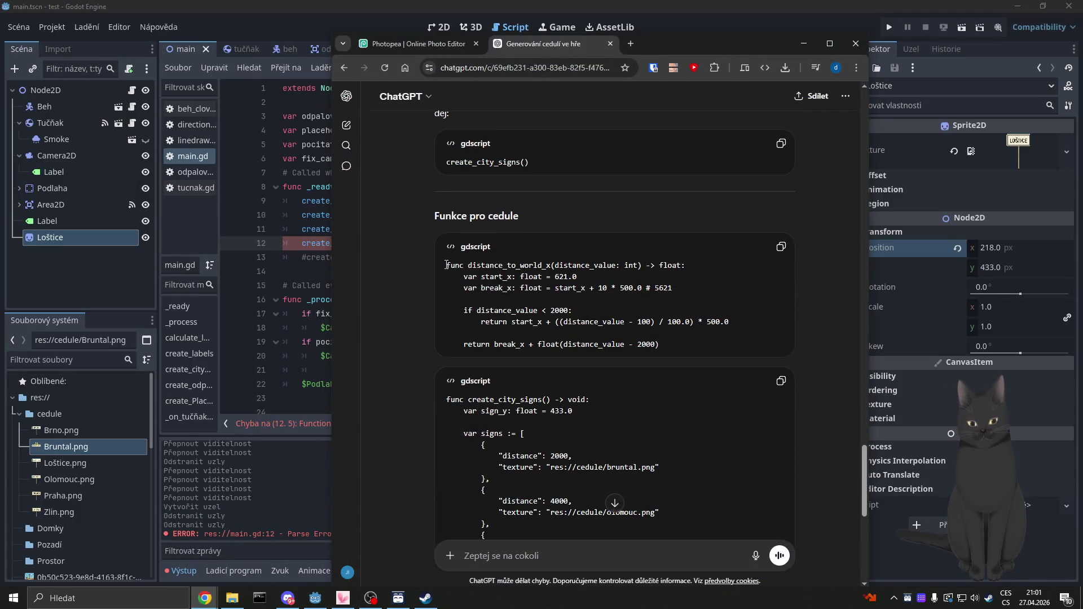
{"action": "mouse_move", "coordinate": [447, 265]}
{"action": "left_mouse_down"}
{"action": "mouse_move", "coordinate": [539, 277]}
{"action": "mouse_move", "coordinate": [663, 345]}
{"action": "left_mouse_up"}
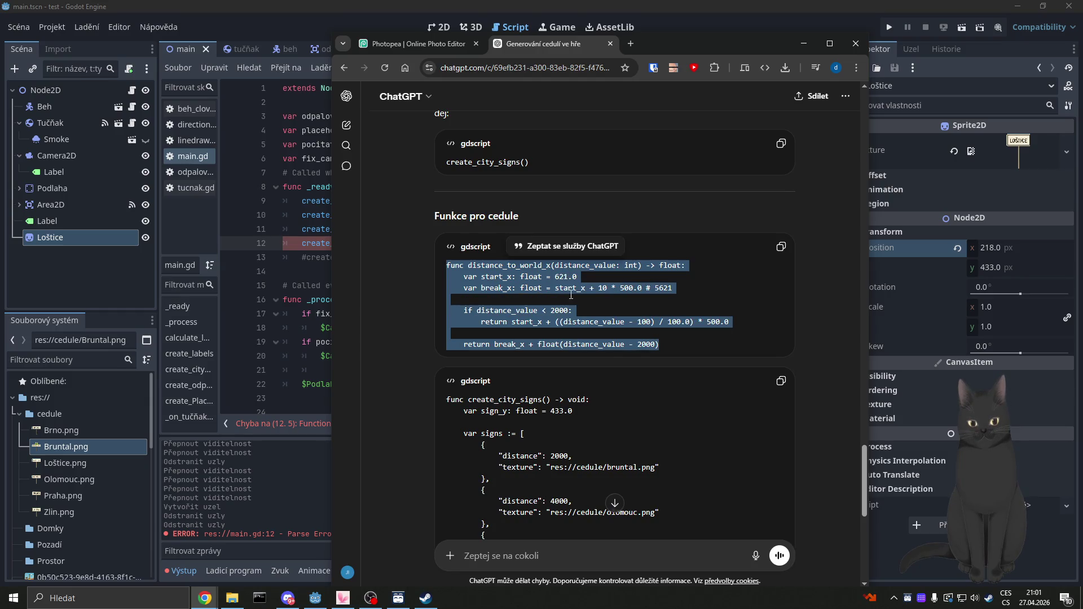
{"action": "right_click", "coordinate": [577, 306]}
{"action": "left_click", "coordinate": [578, 306]}
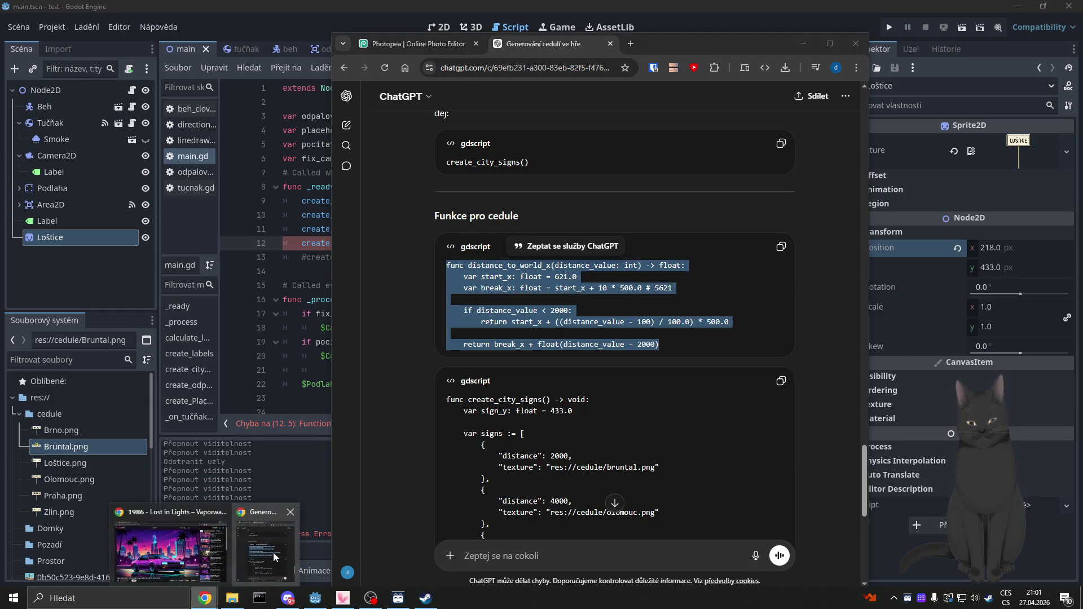
{"action": "left_click", "coordinate": [387, 316]}
{"action": "scroll", "coordinate": [387, 321], "scroll_direction": "down", "scroll_amount": 7}
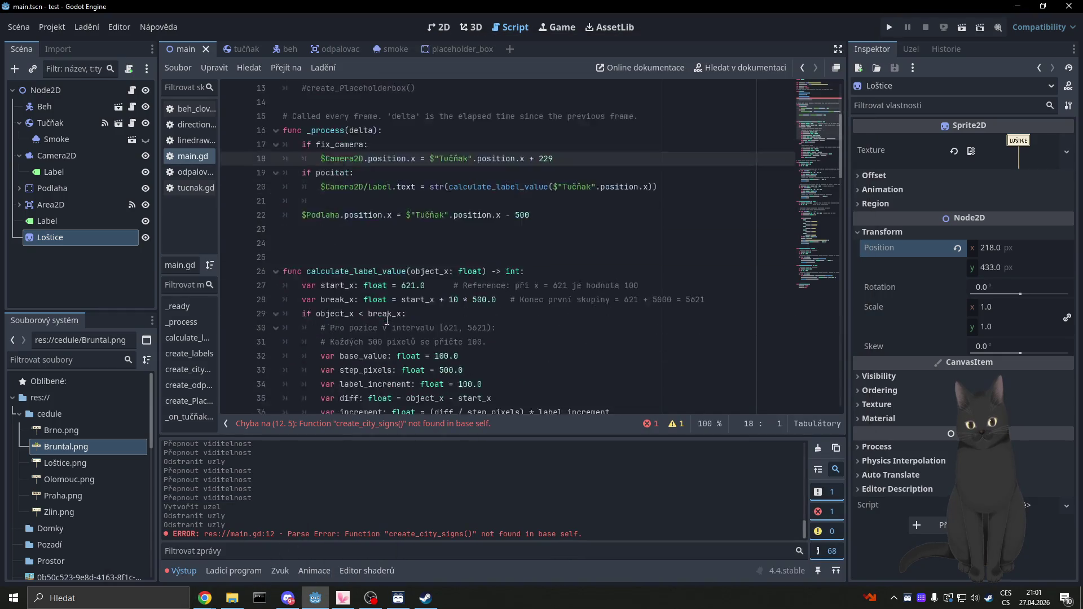
{"action": "scroll", "coordinate": [497, 275], "scroll_direction": "up", "scroll_amount": 3}
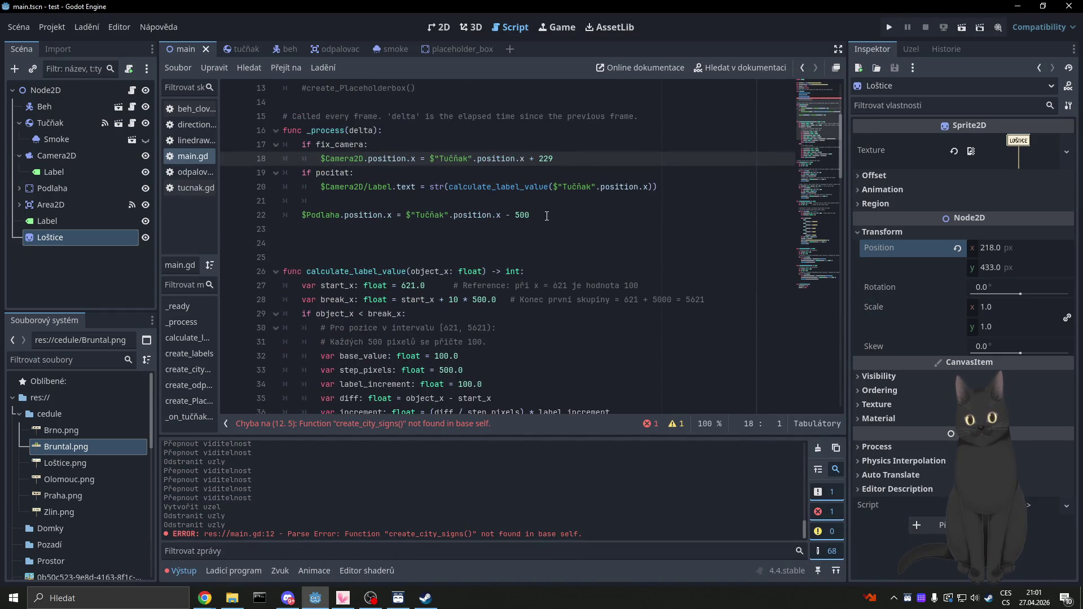
{"action": "left_click", "coordinate": [554, 210]}
{"action": "key", "text": "Return"}
{"action": "key", "text": "Return"}
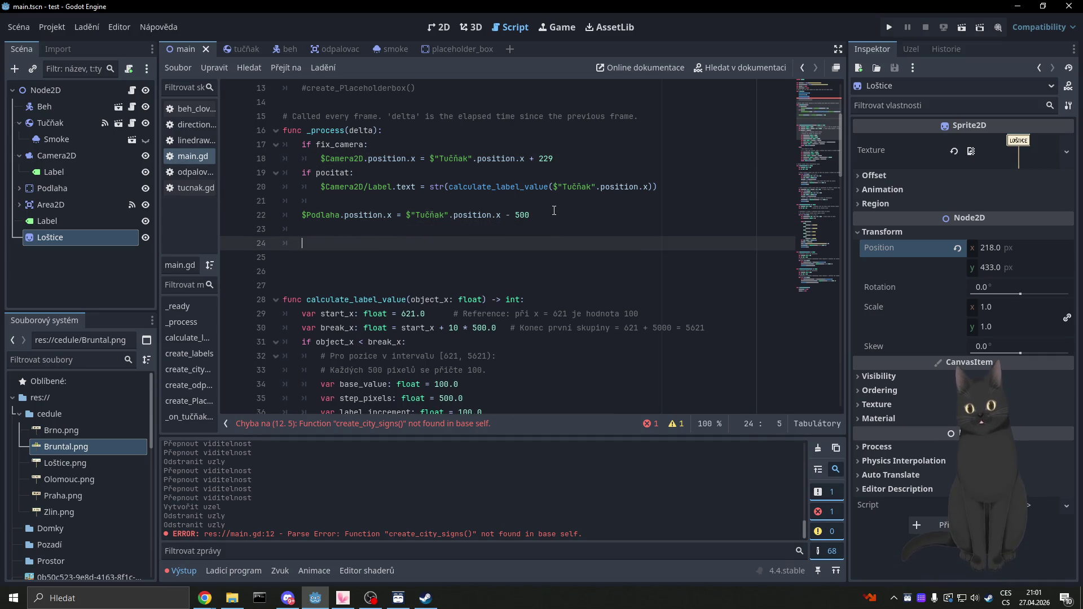
{"action": "key", "text": "ctrl+v"}
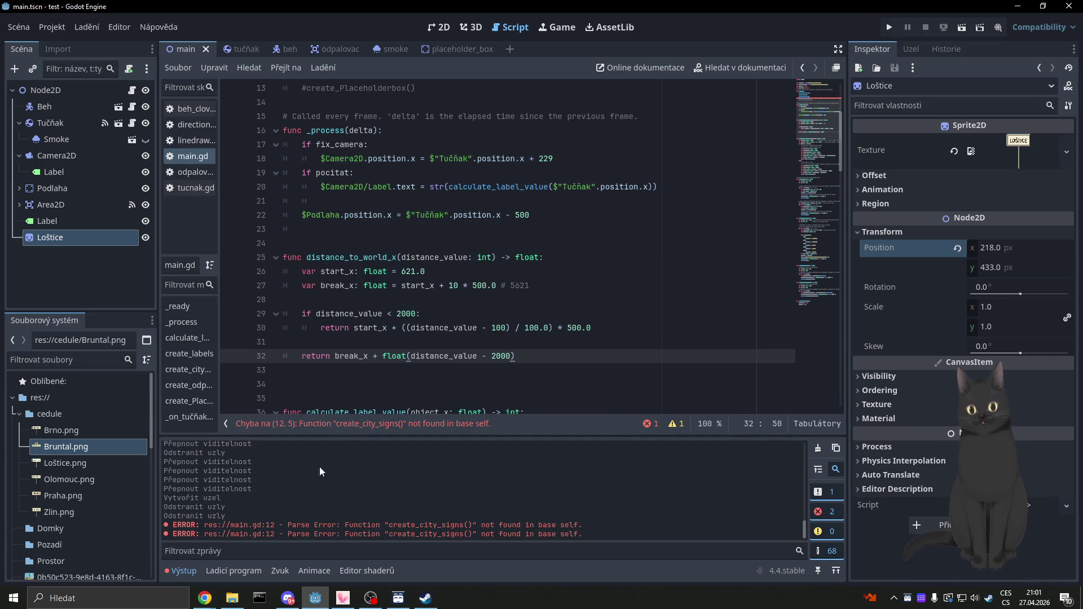
{"action": "left_click", "coordinate": [205, 598]}
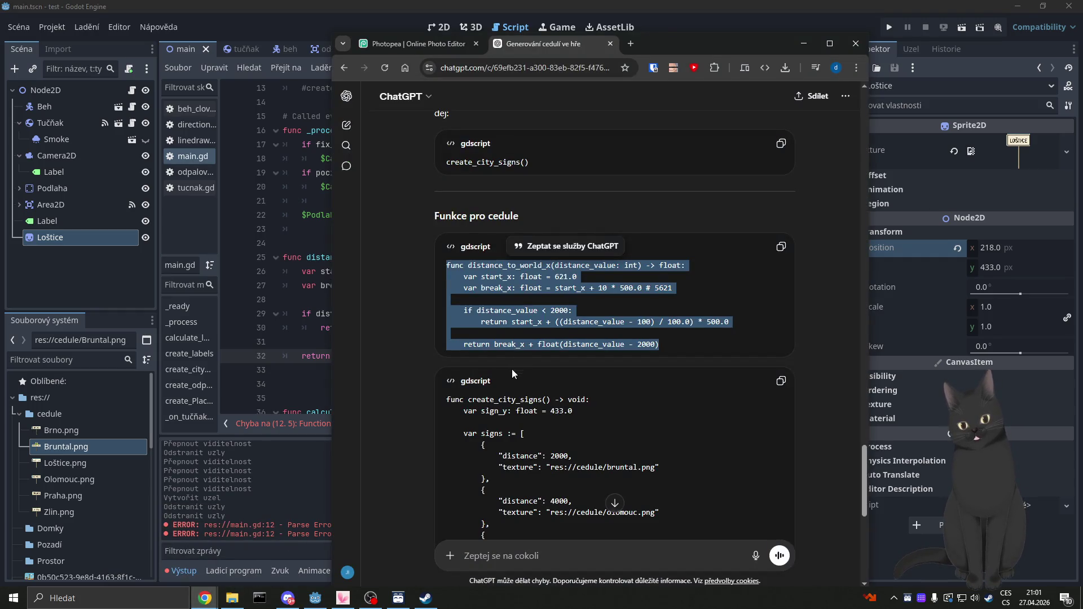
Step: Copy the create_city_signs() function code from ChatGPT's reply
{"action": "scroll", "coordinate": [512, 373], "scroll_direction": "down", "scroll_amount": 2}
{"action": "mouse_move", "coordinate": [448, 284]}
{"action": "left_mouse_down"}
{"action": "mouse_move", "coordinate": [525, 321]}
{"action": "mouse_move", "coordinate": [592, 330]}
{"action": "mouse_move", "coordinate": [582, 458]}
{"action": "left_mouse_up"}
{"action": "scroll", "coordinate": [525, 321], "scroll_direction": "down", "scroll_amount": 3}
{"action": "right_click", "coordinate": [583, 443]}
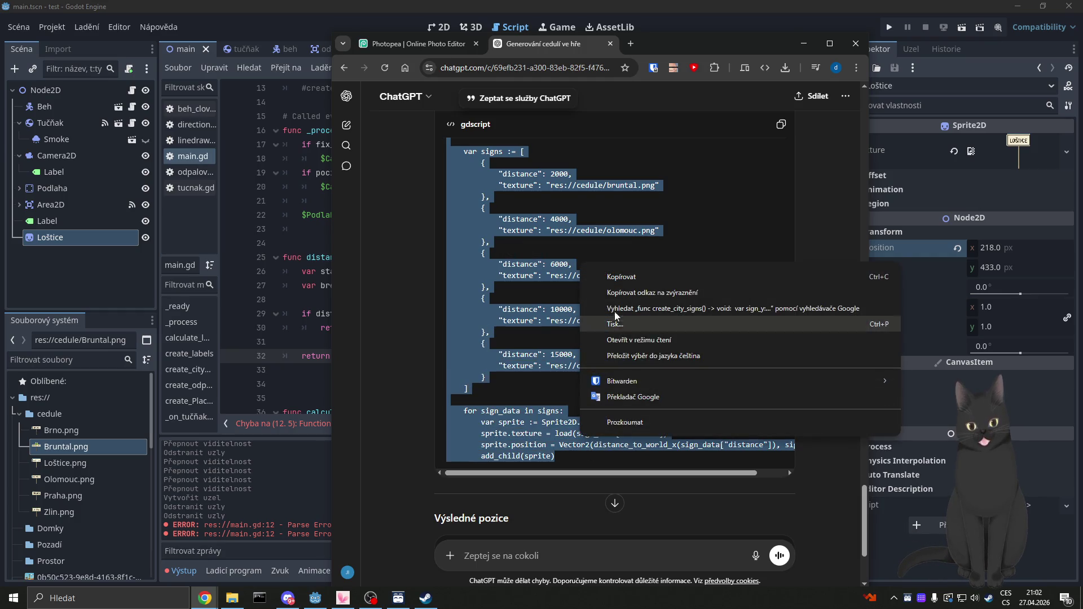
{"action": "left_click", "coordinate": [618, 276]}
Step: Paste the create_city_signs function into main.gd at line 110 and save
{"action": "key", "text": "alt+Tab"}
{"action": "scroll", "coordinate": [367, 323], "scroll_direction": "down", "scroll_amount": 2}
{"action": "scroll", "coordinate": [367, 323], "scroll_direction": "down", "scroll_amount": 4}
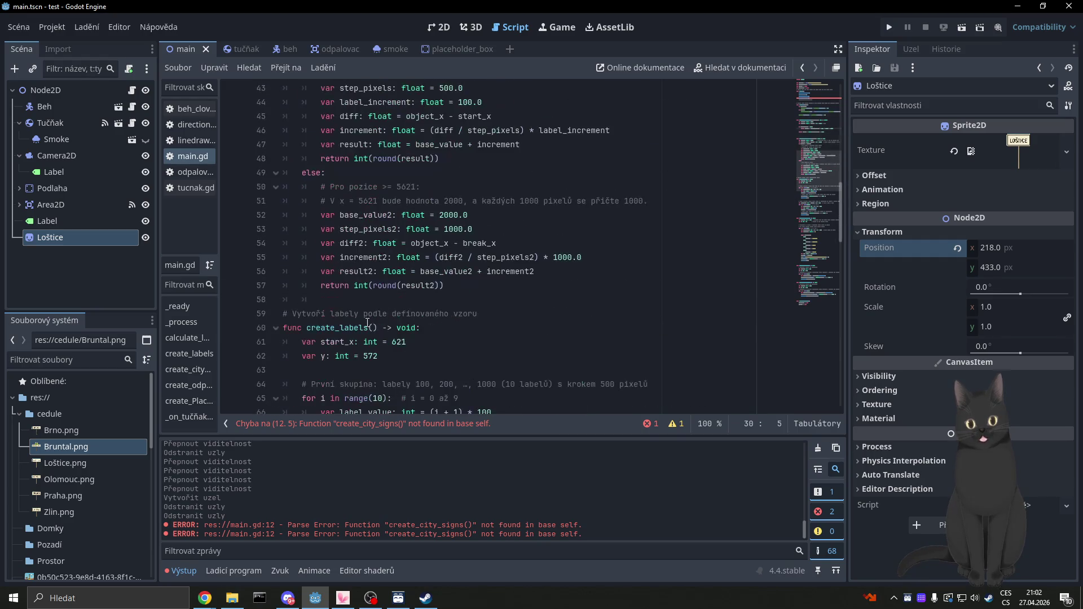
{"action": "scroll", "coordinate": [470, 331], "scroll_direction": "down", "scroll_amount": 17}
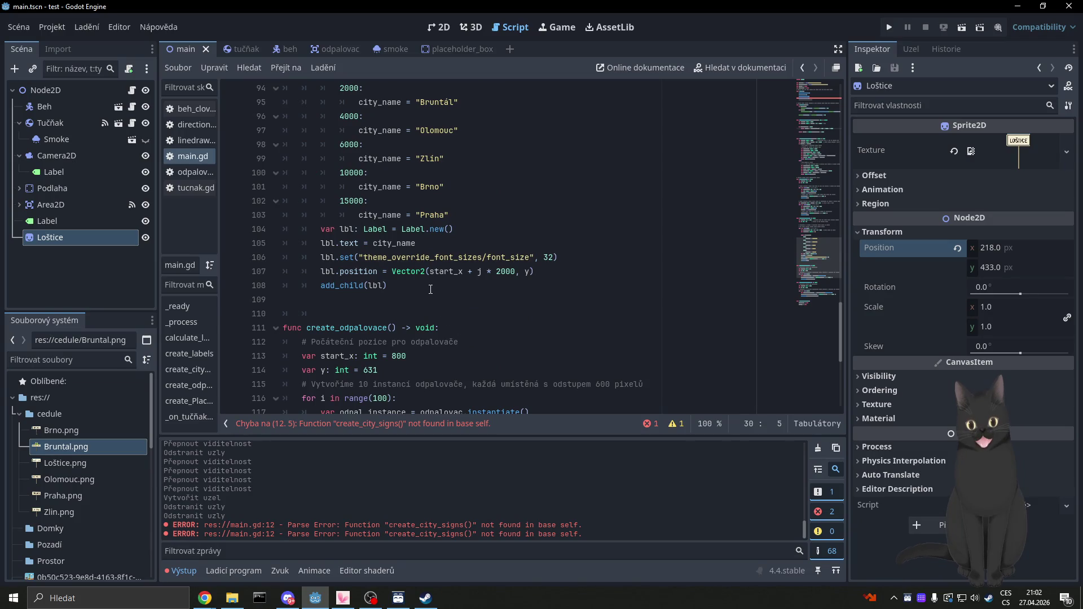
{"action": "left_click", "coordinate": [431, 289]}
{"action": "key", "text": "Return"}
{"action": "key", "text": "Return"}
{"action": "key", "text": "BackSpace"}
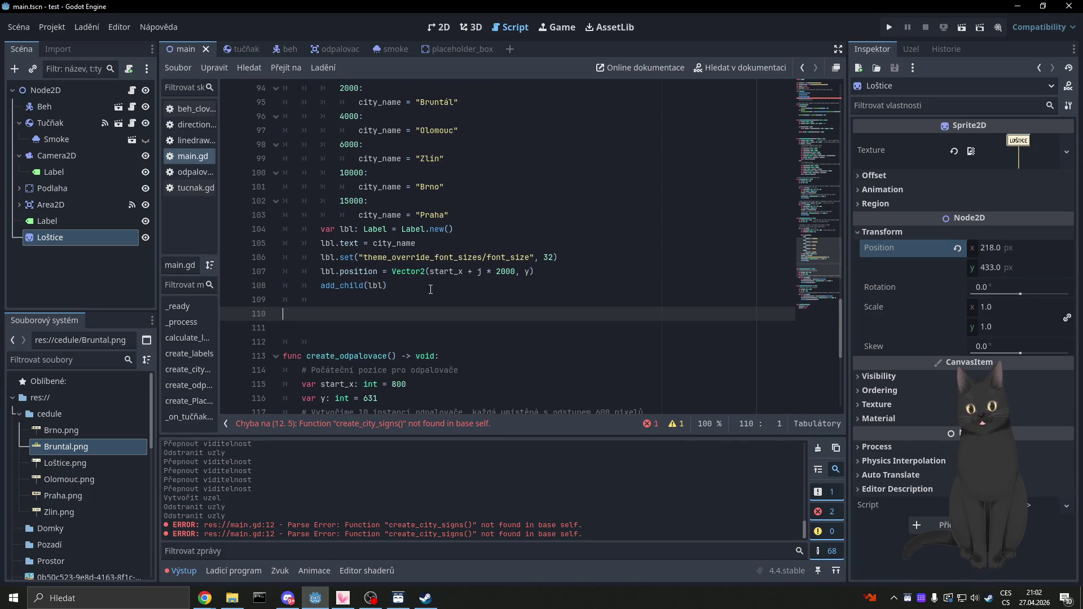
{"action": "key", "text": "ctrl+v"}
{"action": "key", "text": "ctrl+s"}
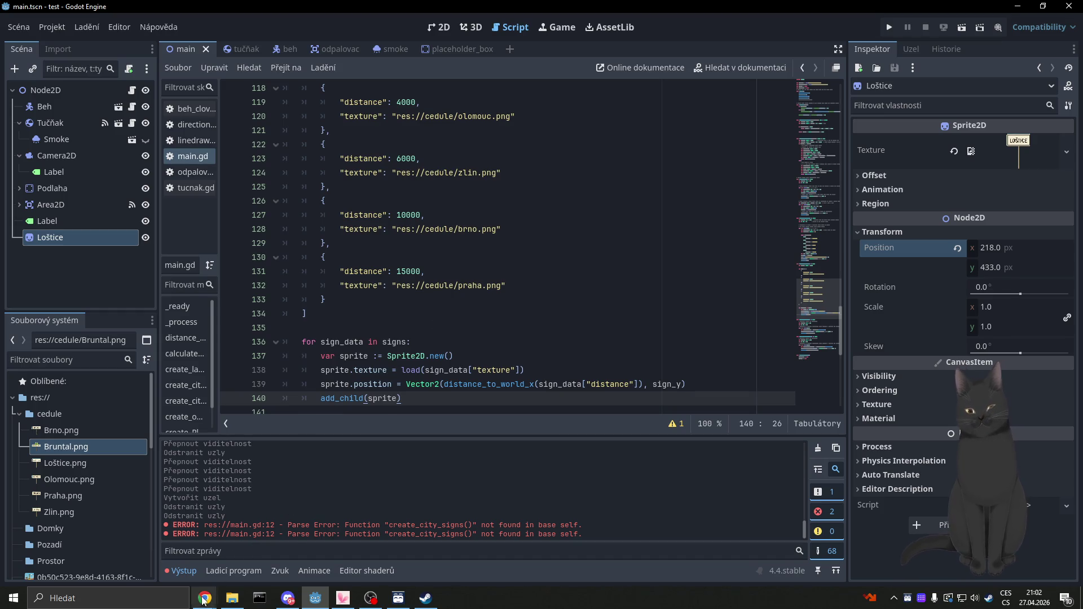
Step: Check the sign positions in ChatGPT's reply and clear the code selection
{"action": "mouse_move", "coordinate": [205, 598]}
{"action": "left_click", "coordinate": [254, 533]}
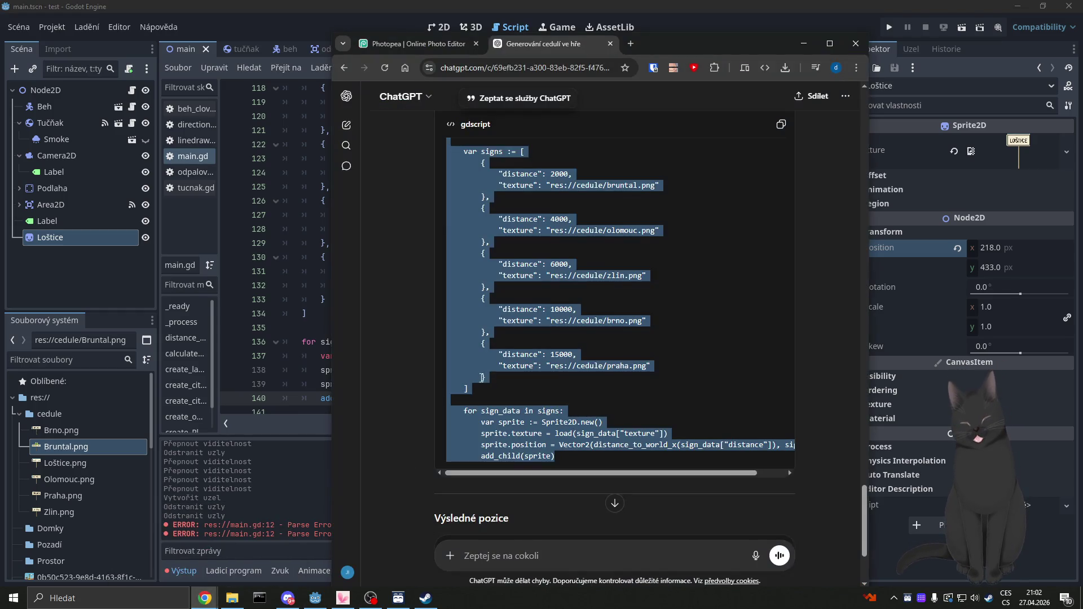
{"action": "right_click", "coordinate": [414, 387]}
{"action": "left_click", "coordinate": [417, 415]}
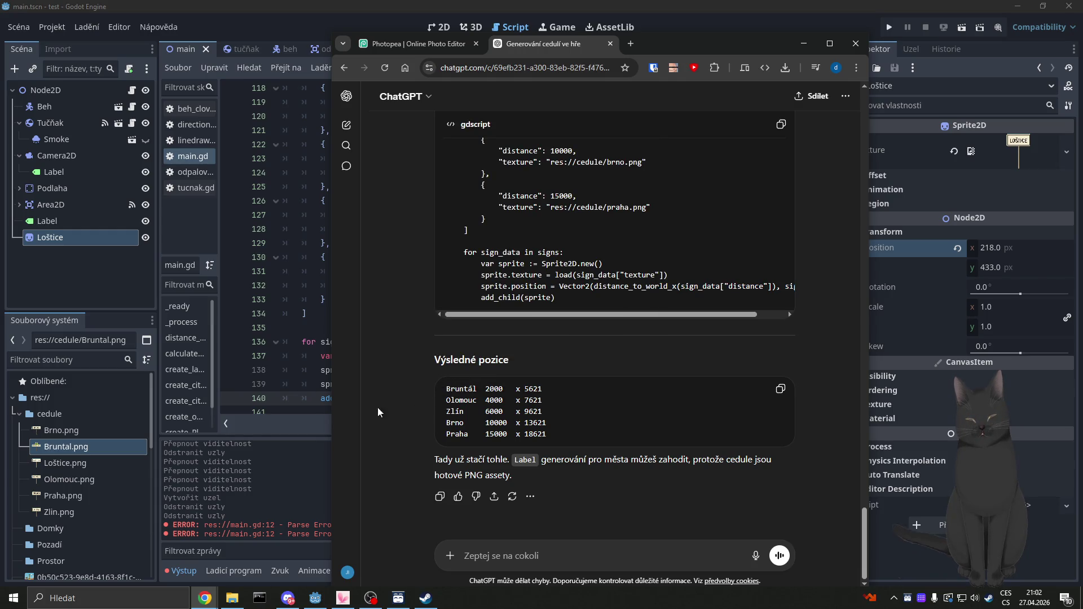
{"action": "left_click", "coordinate": [322, 344]}
Step: Review the praha.png texture reference in main.gd and run the game with F5
{"action": "left_click", "coordinate": [348, 323]}
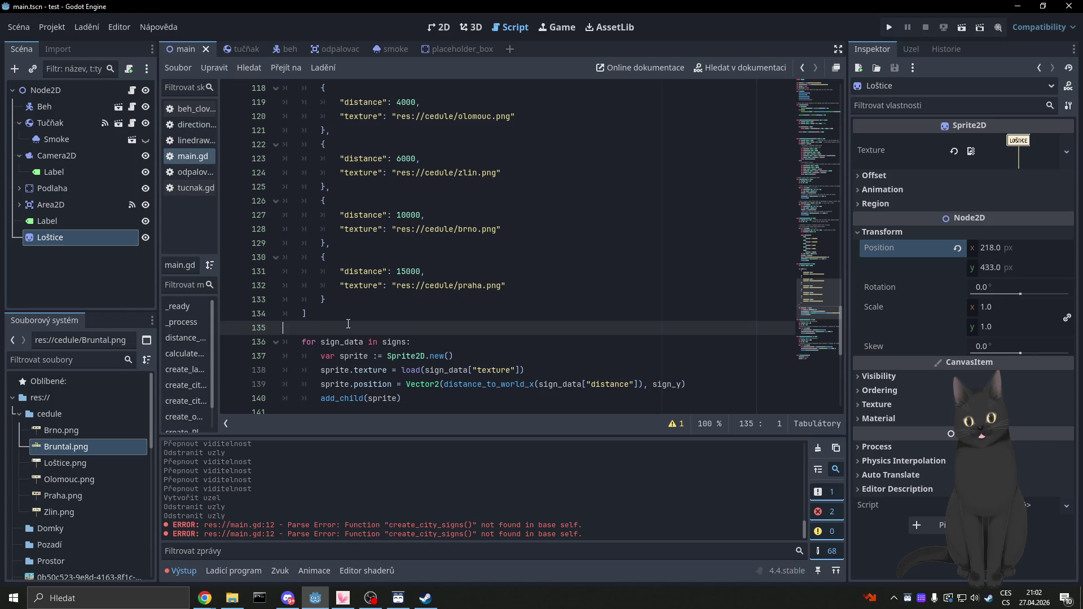
{"action": "left_click", "coordinate": [377, 311]}
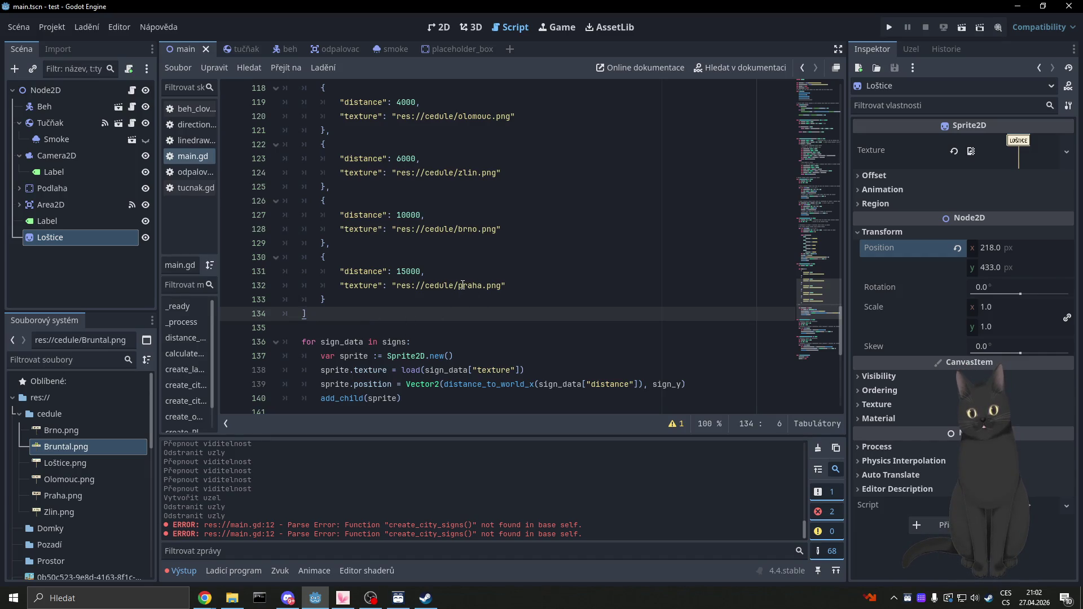
{"action": "mouse_move", "coordinate": [462, 285]}
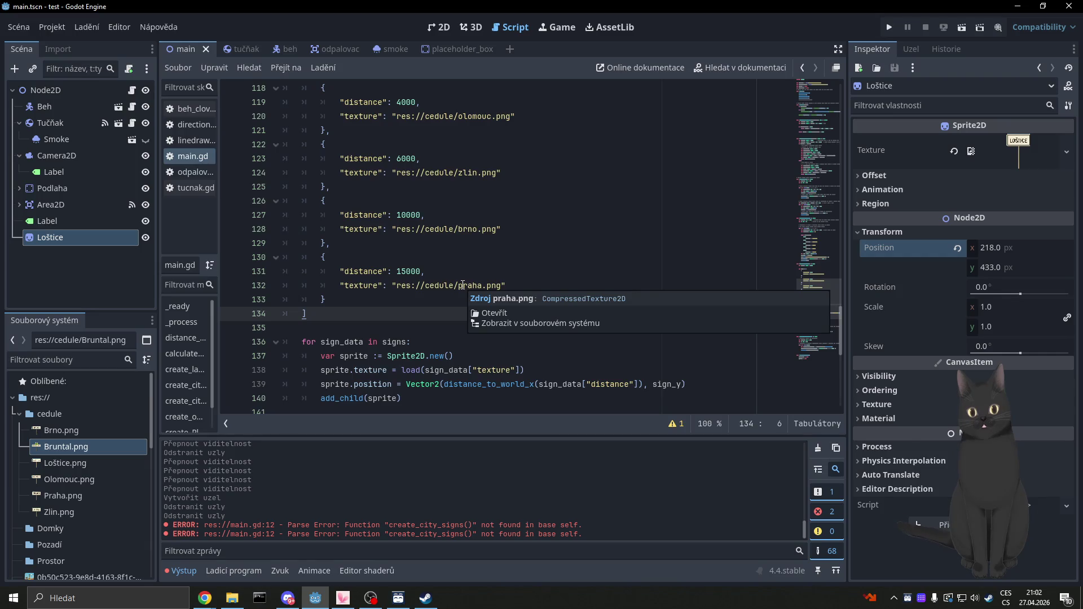
{"action": "left_click", "coordinate": [463, 286], "text": "ctrl"}
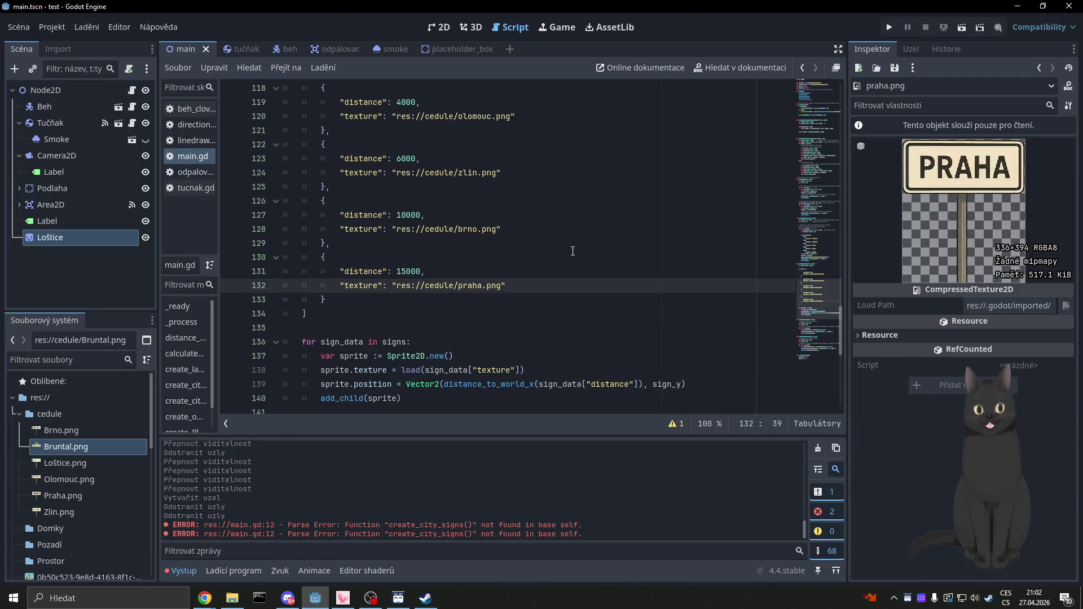
{"action": "left_click", "coordinate": [564, 258]}
{"action": "left_click", "coordinate": [575, 228]}
{"action": "scroll", "coordinate": [571, 261], "scroll_direction": "up", "scroll_amount": 4}
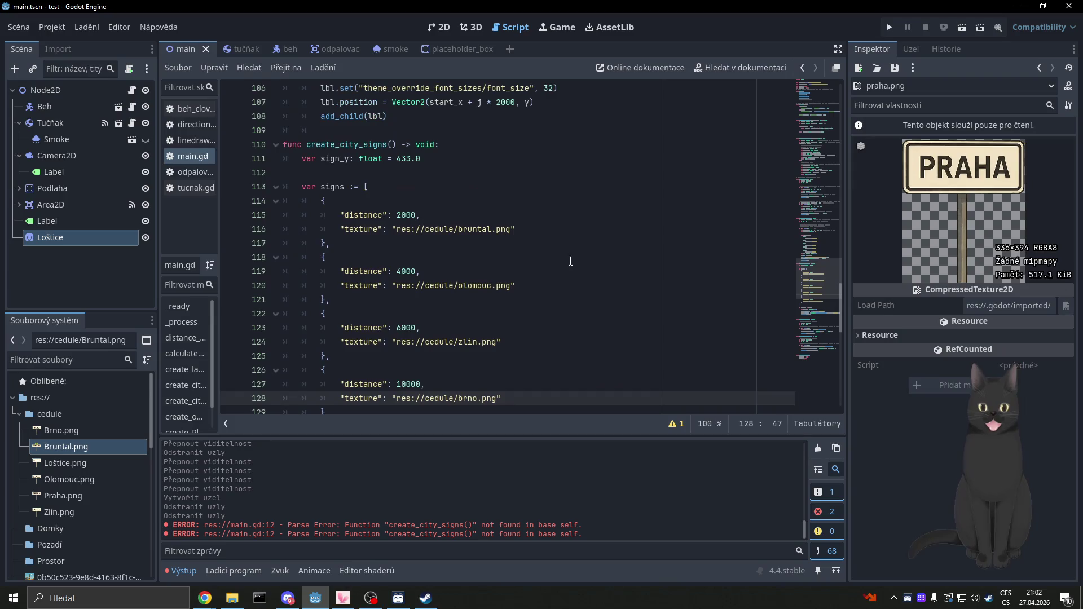
{"action": "scroll", "coordinate": [564, 223], "scroll_direction": "up", "scroll_amount": 4}
{"action": "left_click", "coordinate": [590, 230]}
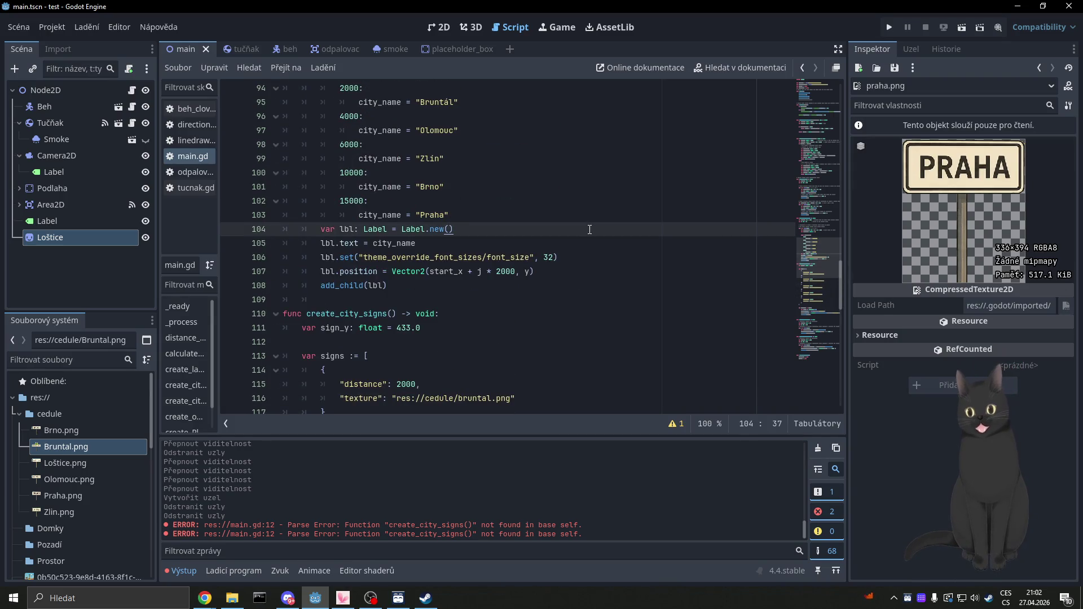
{"action": "key", "text": "F5"}
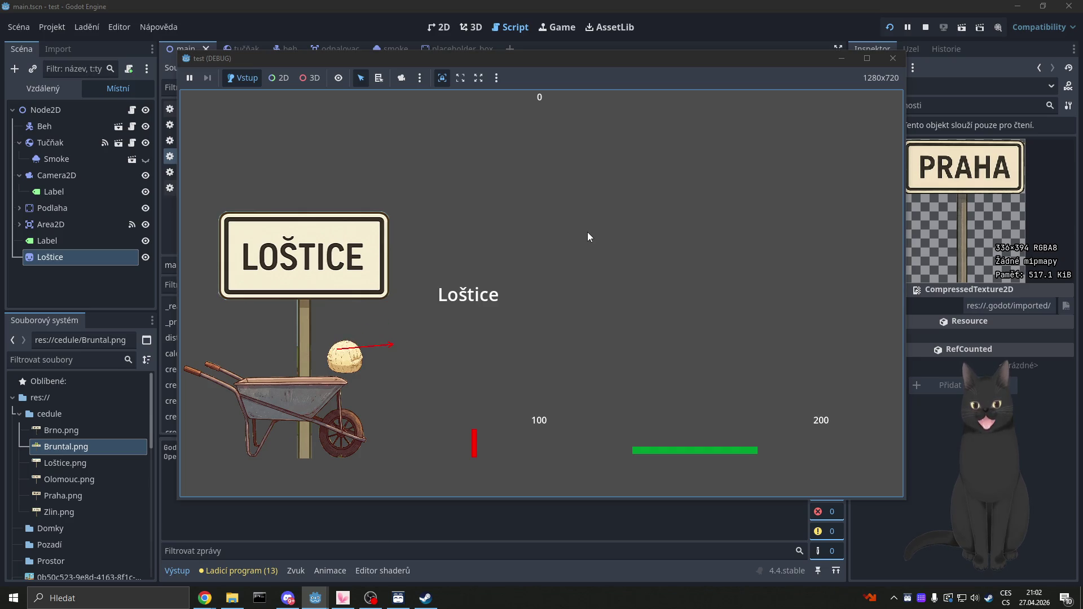
Step: Launch the ball, let it fly past 24000 to check the signs, then stop the game
{"action": "key", "text": "space"}
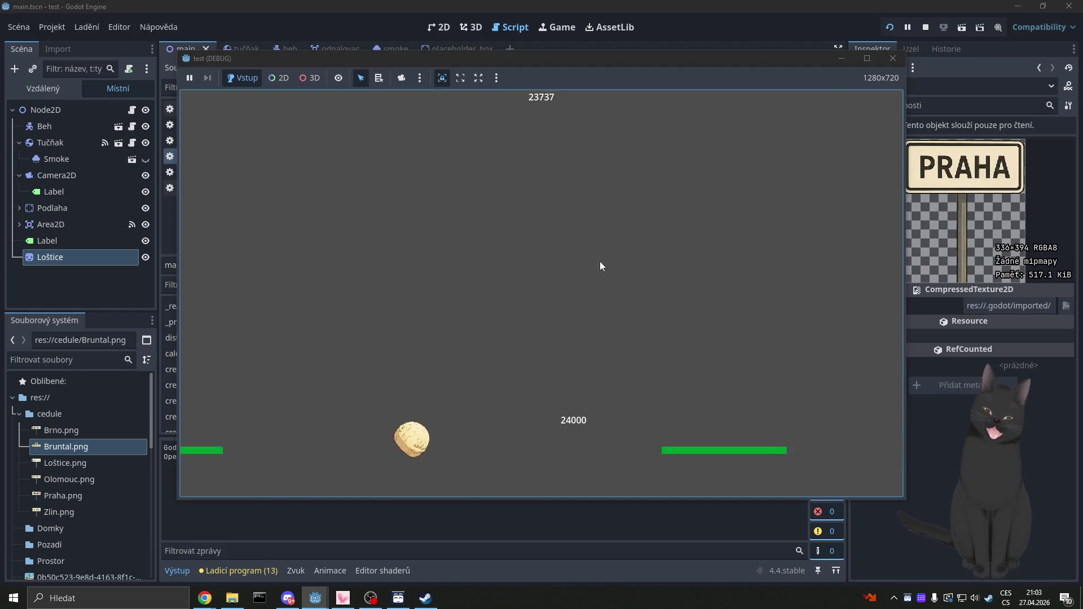
{"action": "left_click", "coordinate": [893, 58]}
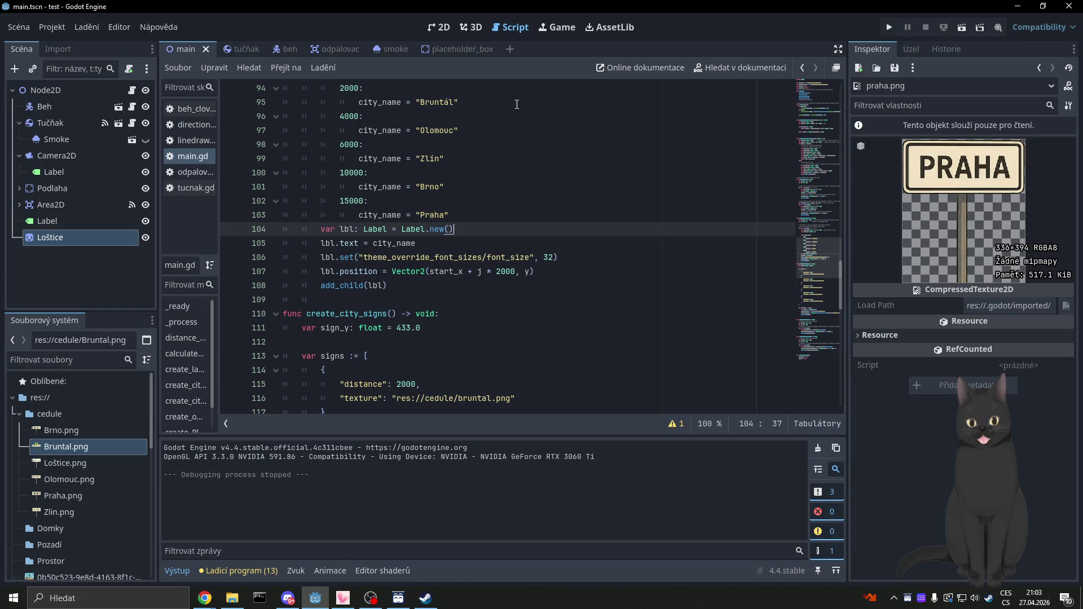
Step: Try deleting the create_labels() call in _ready of main.gd, then undo it
{"action": "left_click", "coordinate": [439, 27]}
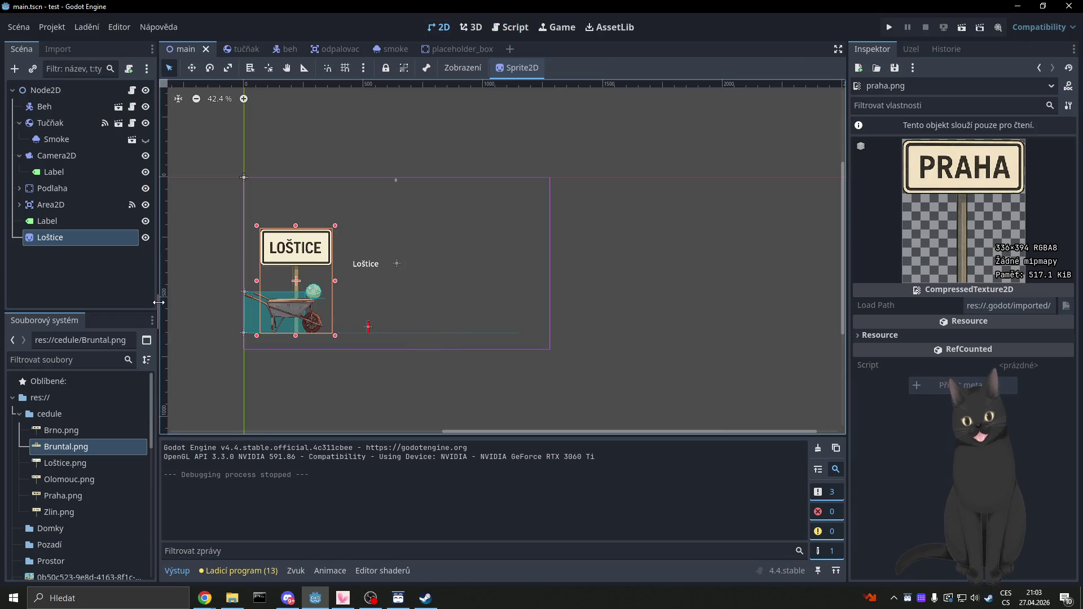
{"action": "left_click", "coordinate": [511, 27]}
{"action": "scroll", "coordinate": [463, 288], "scroll_direction": "up", "scroll_amount": 20}
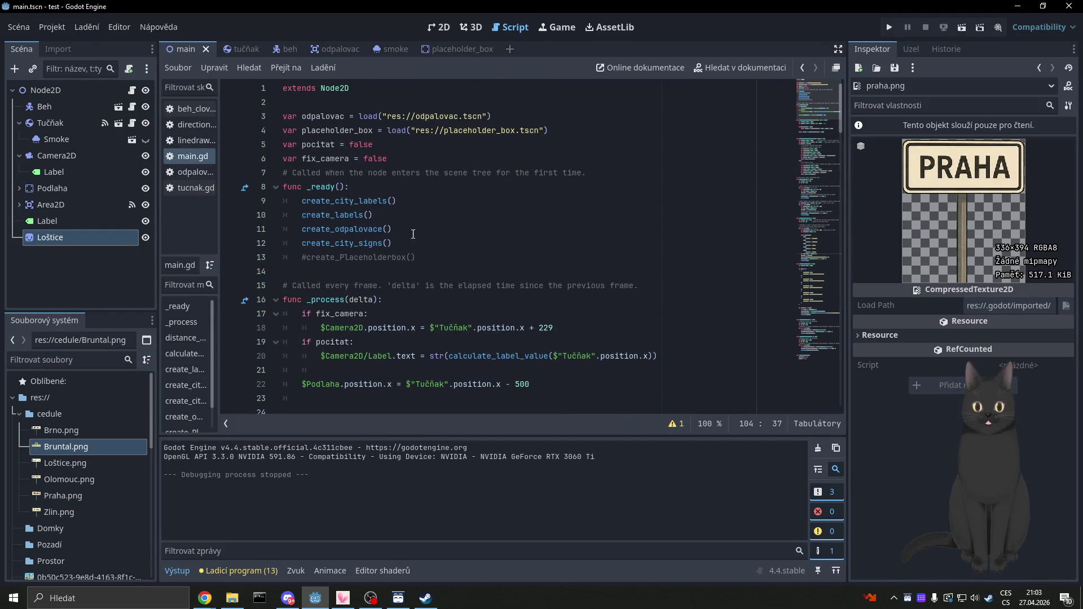
{"action": "left_click", "coordinate": [407, 234]}
{"action": "left_click_drag", "start_coordinate": [387, 214], "coordinate": [284, 215]}
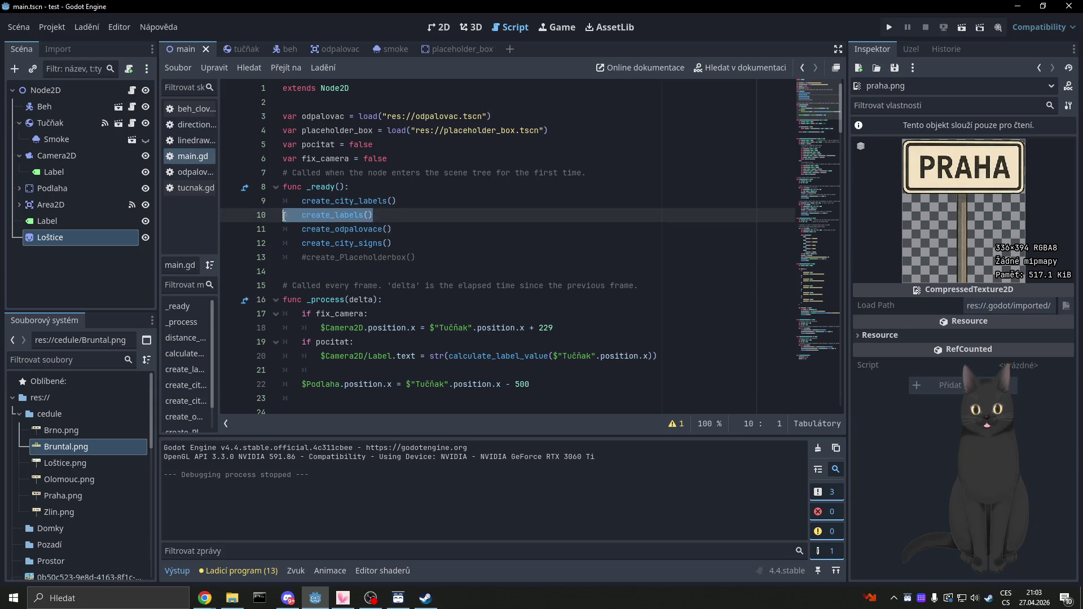
{"action": "key", "text": "BackSpace"}
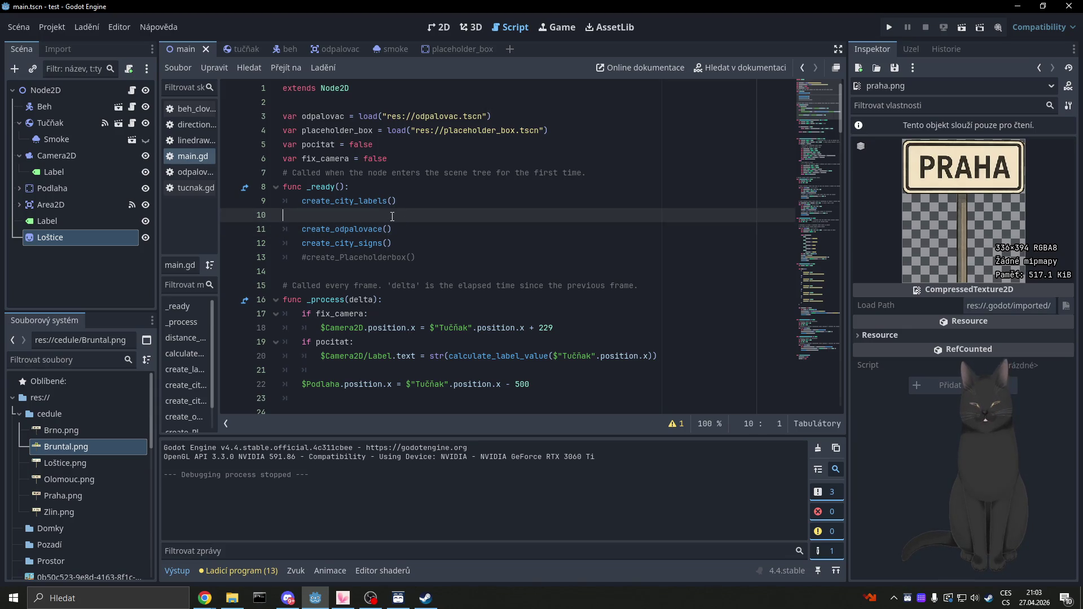
{"action": "key", "text": "ctrl+z"}
Step: Find the create_labels definition and delete the old label-creating functions
{"action": "double_click", "coordinate": [345, 215]}
{"action": "key", "text": "ctrl+f"}
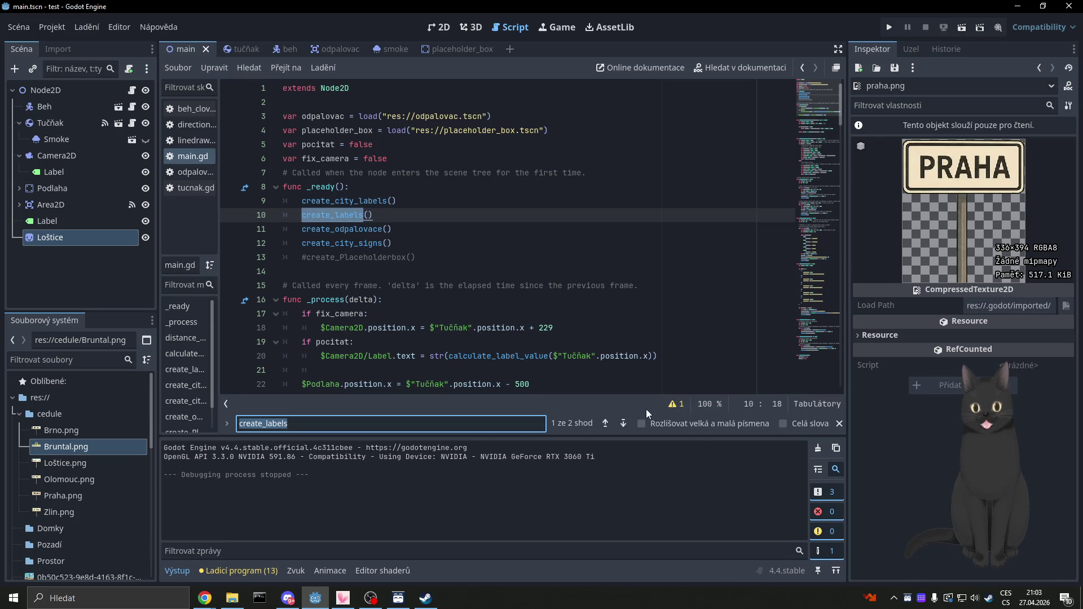
{"action": "left_click", "coordinate": [623, 424]}
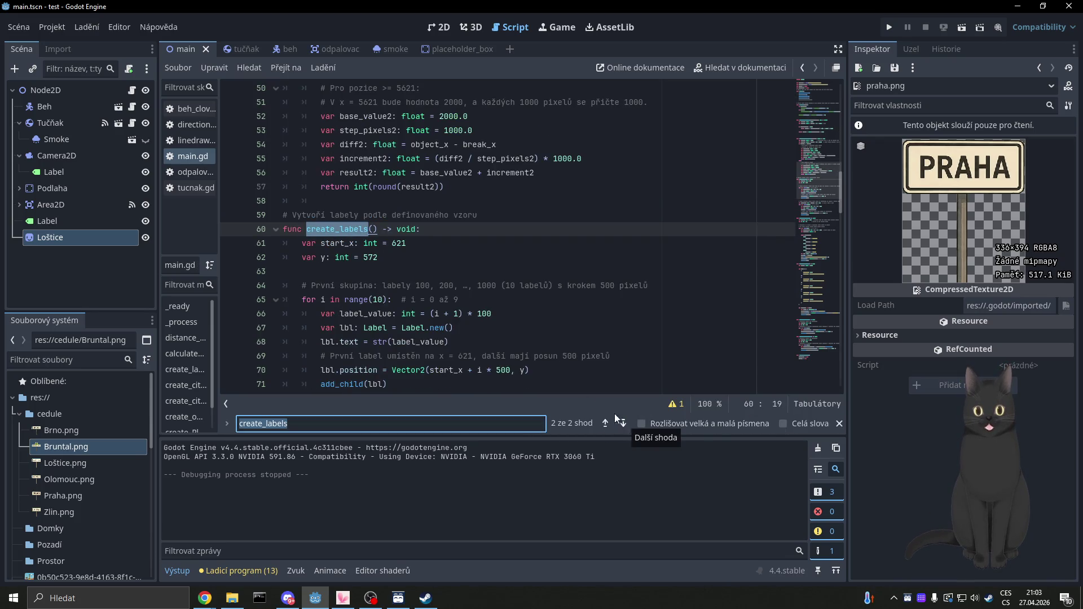
{"action": "left_click_drag", "start_coordinate": [392, 256], "coordinate": [279, 219]}
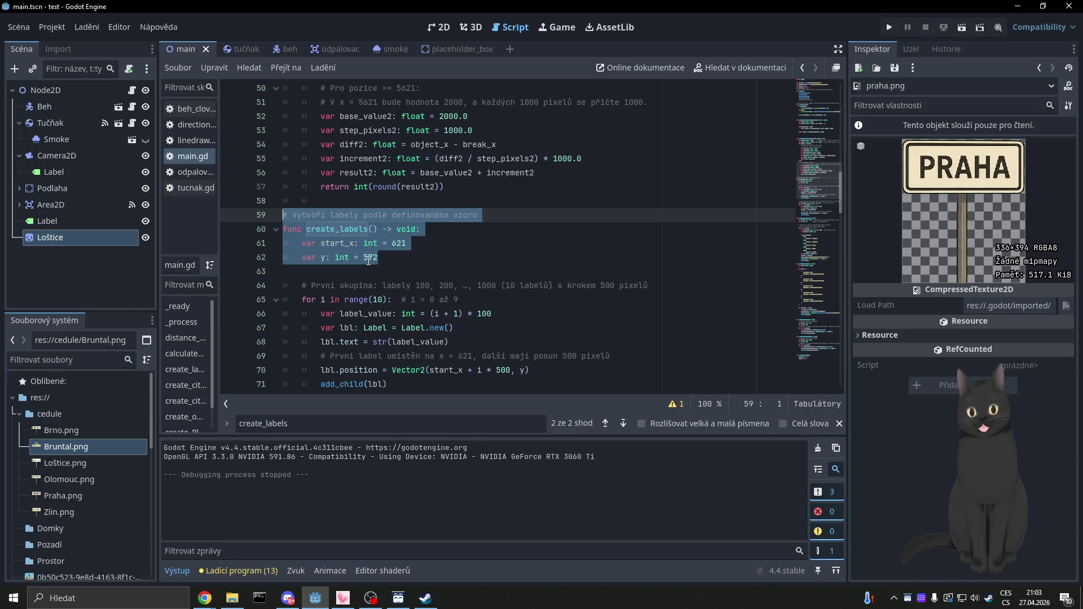
{"action": "left_click", "coordinate": [329, 229]}
{"action": "mouse_move", "coordinate": [285, 214]}
{"action": "left_mouse_down"}
{"action": "mouse_move", "coordinate": [395, 258]}
{"action": "mouse_move", "coordinate": [338, 242]}
{"action": "mouse_move", "coordinate": [443, 254]}
{"action": "mouse_move", "coordinate": [443, 216]}
{"action": "mouse_move", "coordinate": [443, 239]}
{"action": "mouse_move", "coordinate": [432, 210]}
{"action": "left_mouse_up"}
{"action": "scroll", "coordinate": [432, 215], "scroll_direction": "down", "scroll_amount": 2}
{"action": "left_click_drag", "start_coordinate": [432, 210], "coordinate": [431, 227]}
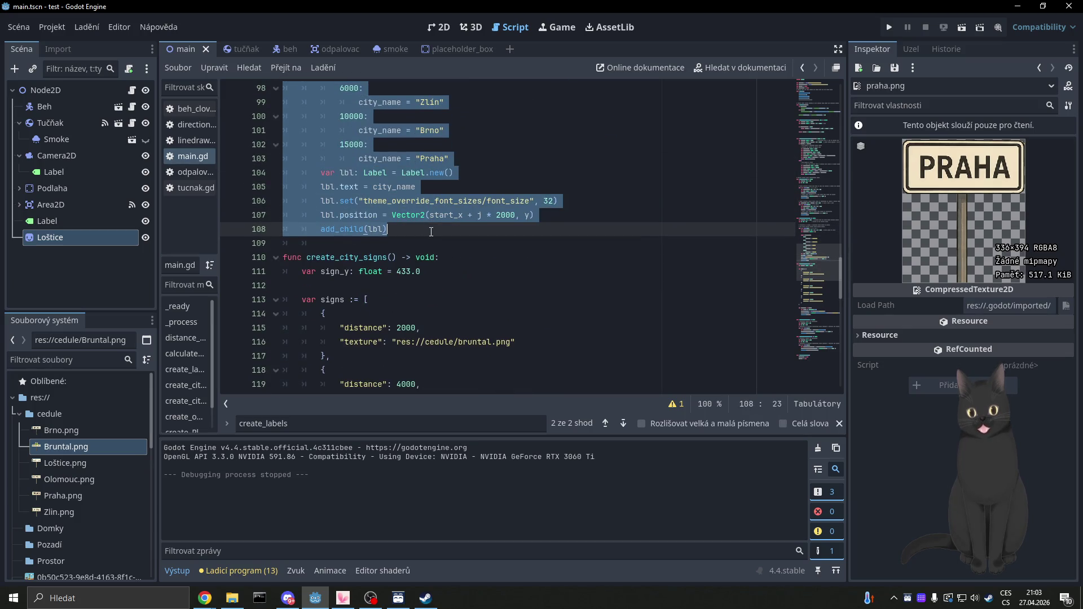
{"action": "key", "text": "BackSpace"}
{"action": "scroll", "coordinate": [446, 248], "scroll_direction": "up", "scroll_amount": 4}
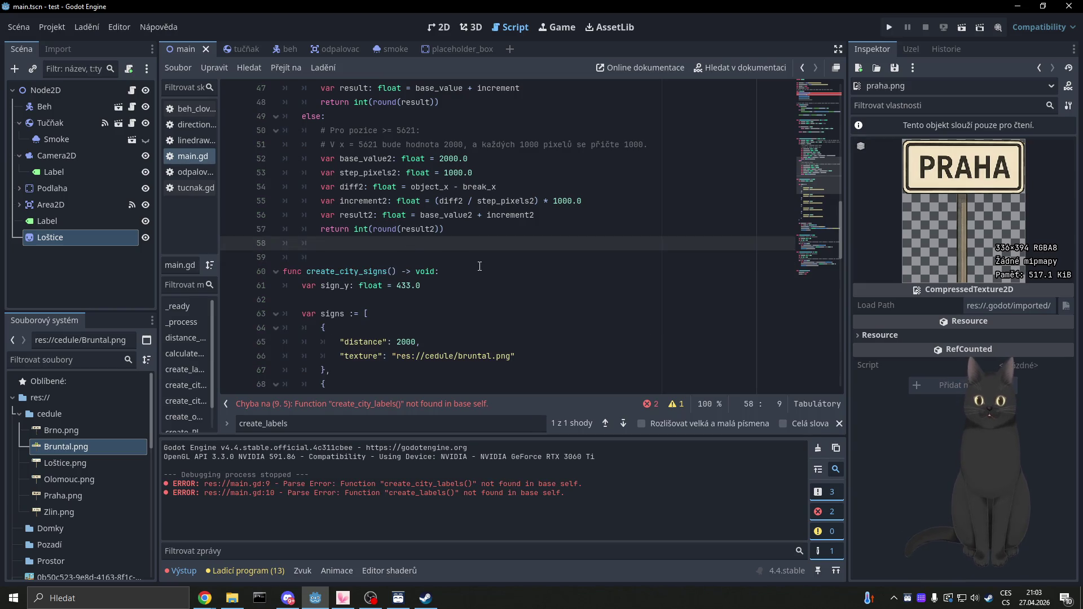
Step: Delete the create_labels() and create_city_labels() calls from _ready and save main.gd
{"action": "left_click", "coordinate": [623, 425]}
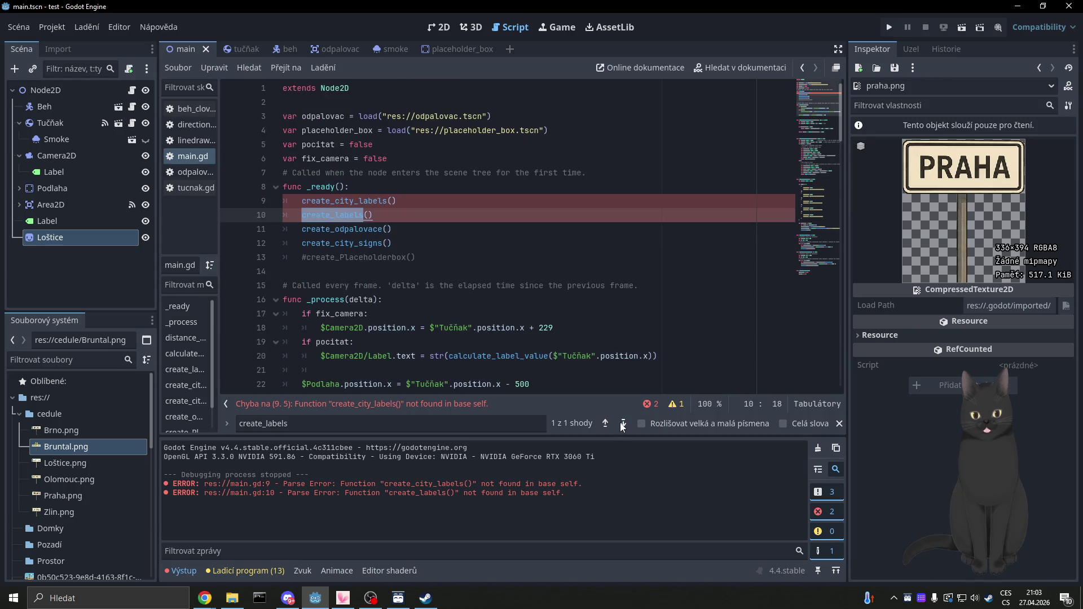
{"action": "left_click", "coordinate": [384, 214]}
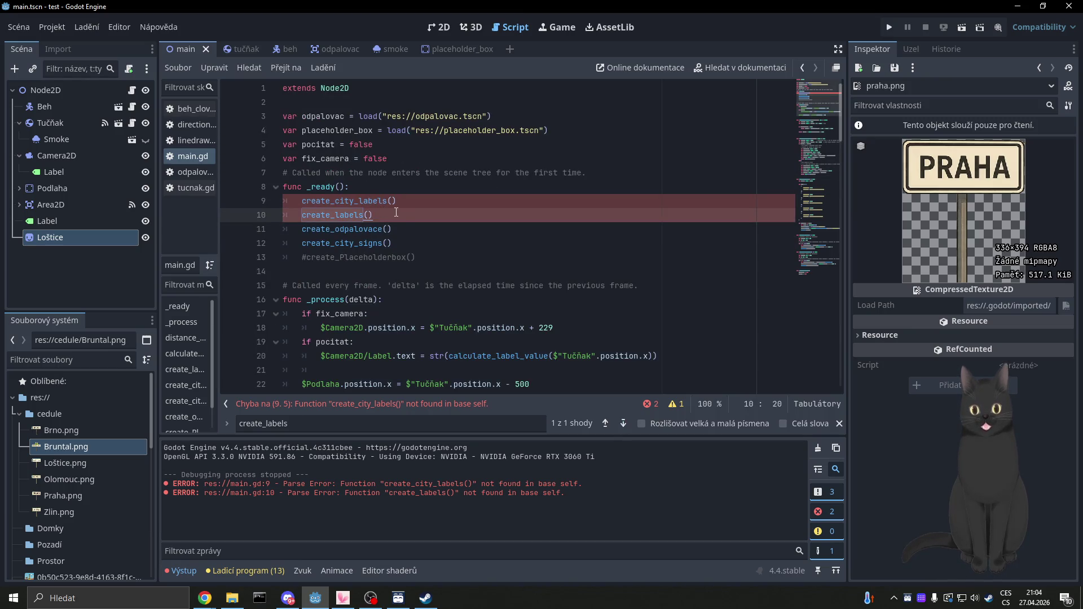
{"action": "key", "text": "shift+Home"}
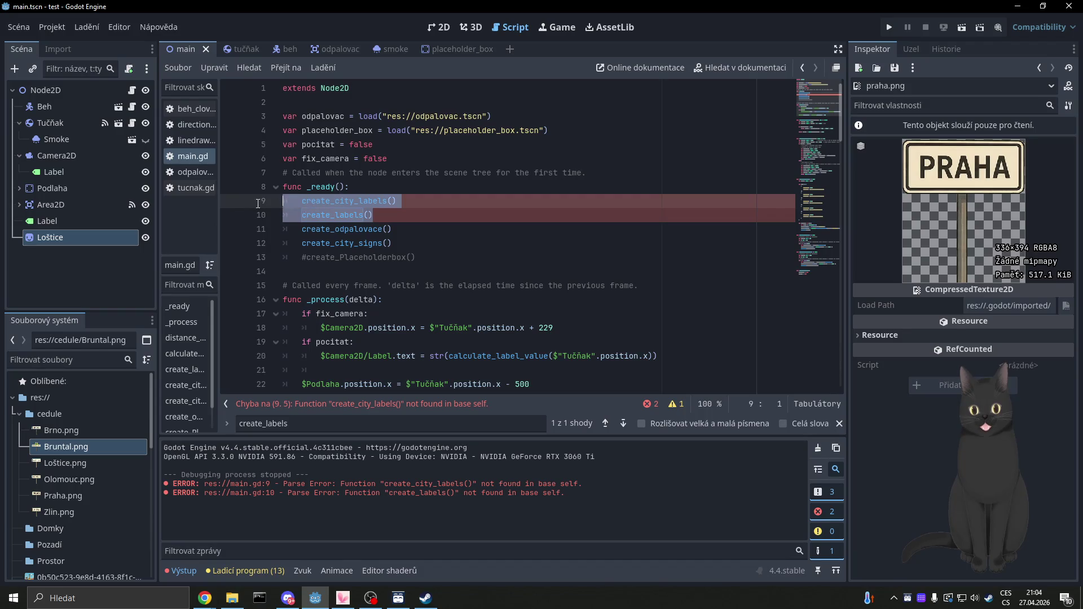
{"action": "key", "text": "BackSpace"}
{"action": "key", "text": "ctrl+shift+k"}
{"action": "key", "text": "Up"}
{"action": "key", "text": "ctrl+shift+k"}
{"action": "key", "text": "ctrl+s"}
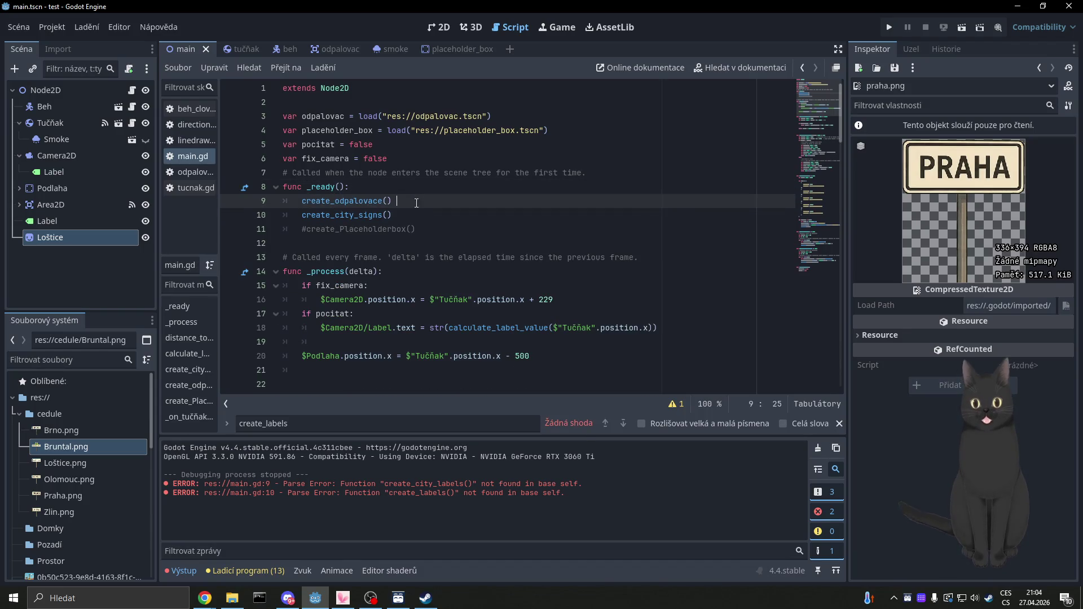
{"action": "left_click", "coordinate": [447, 29]}
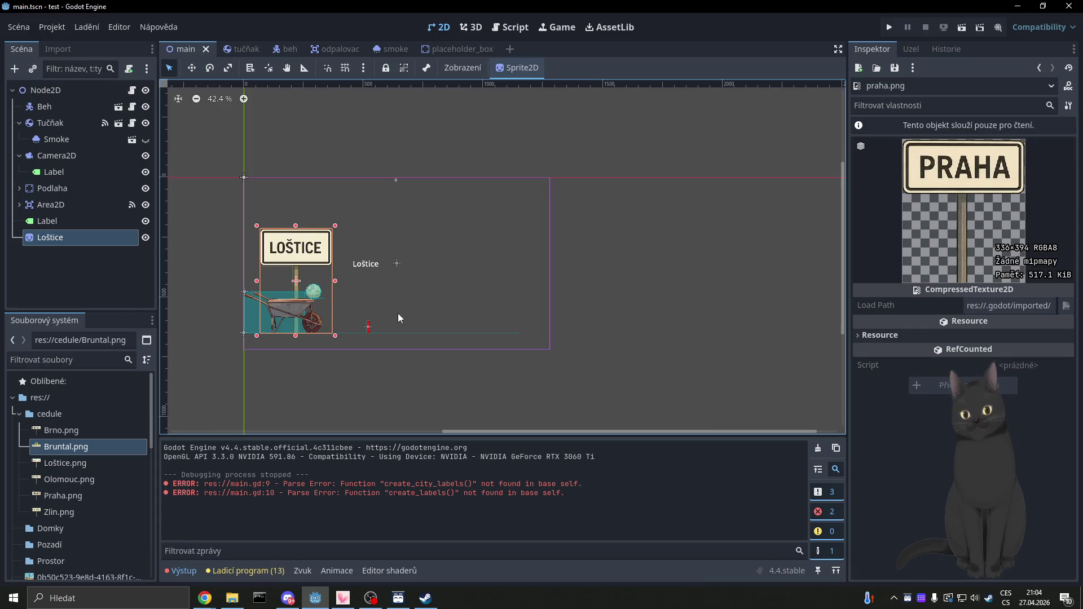
Step: Delete the Loštice Label node from the Scene dock and run the game
{"action": "left_click", "coordinate": [93, 225]}
{"action": "left_click", "coordinate": [76, 208]}
{"action": "left_click", "coordinate": [74, 218]}
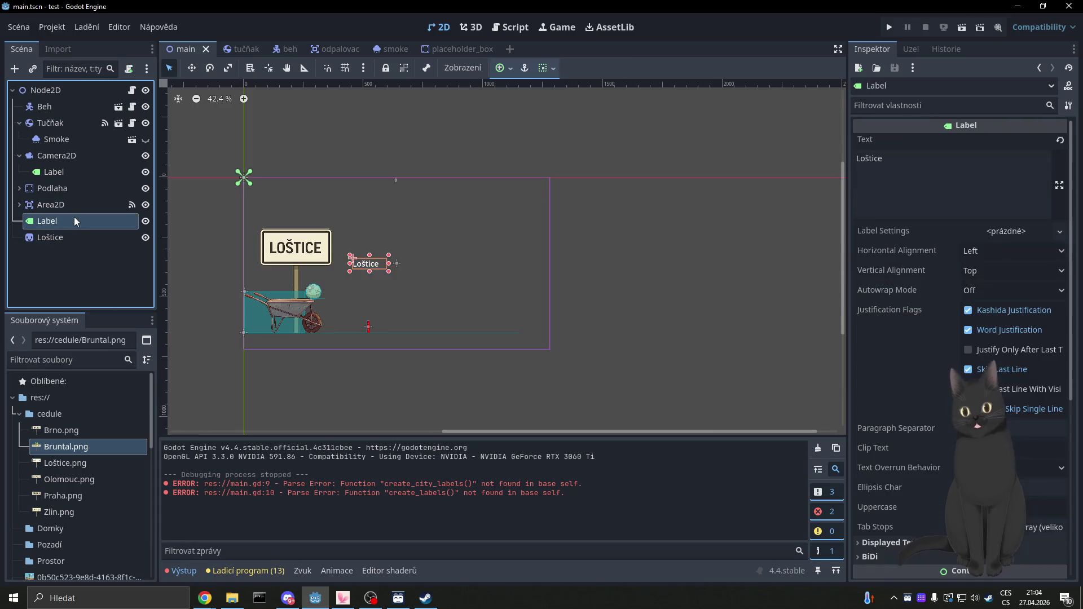
{"action": "key", "text": "Delete"}
{"action": "left_click", "coordinate": [519, 315]}
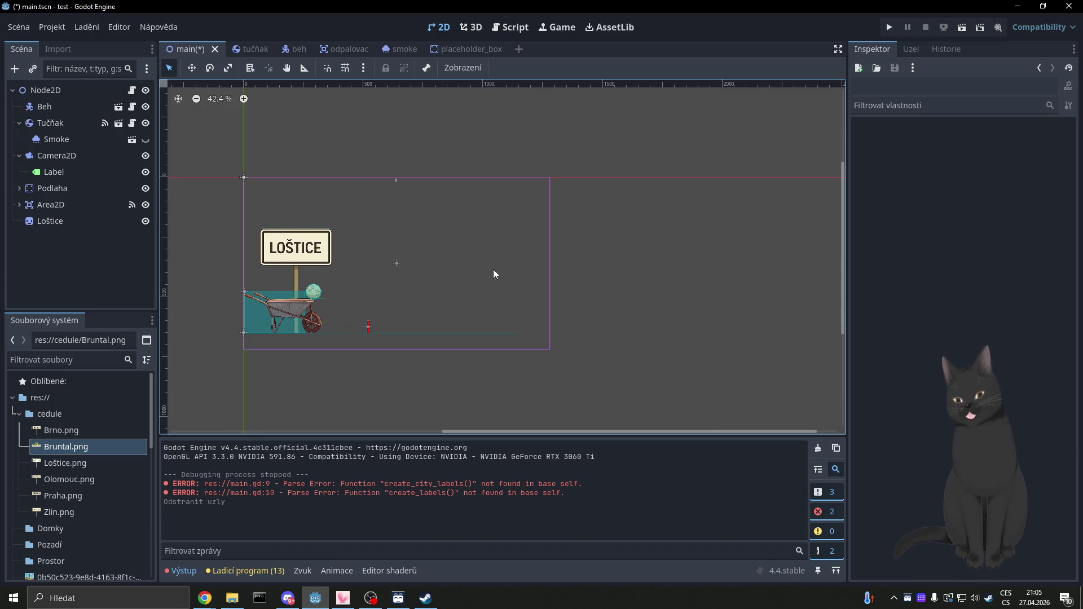
{"action": "left_click", "coordinate": [889, 27]}
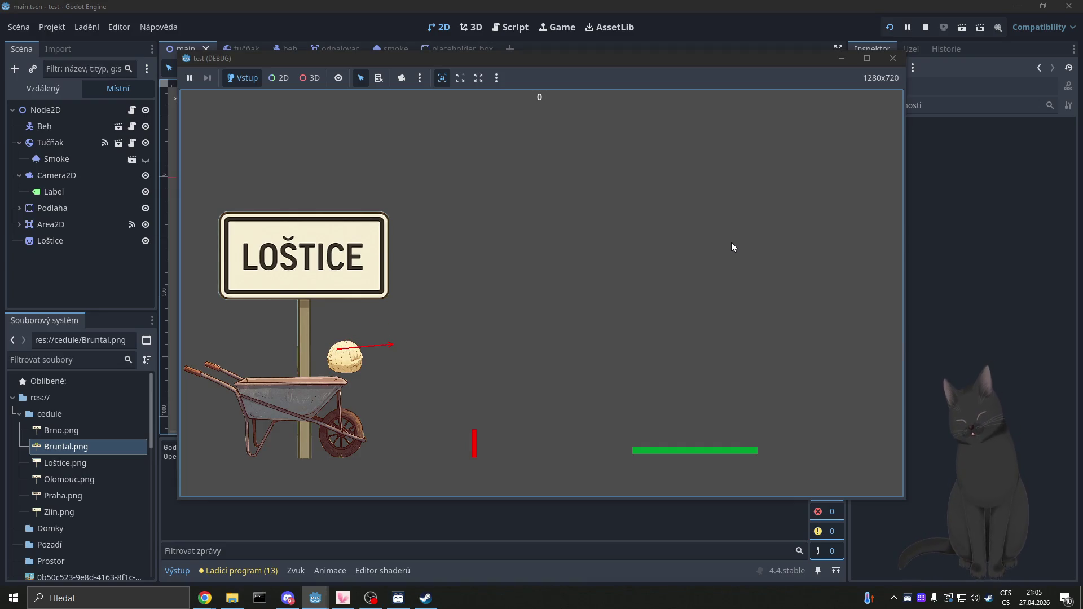
Step: Launch and jump the ball past the Bruntál sign, then open a new Chrome tab
{"action": "left_click", "coordinate": [731, 242]}
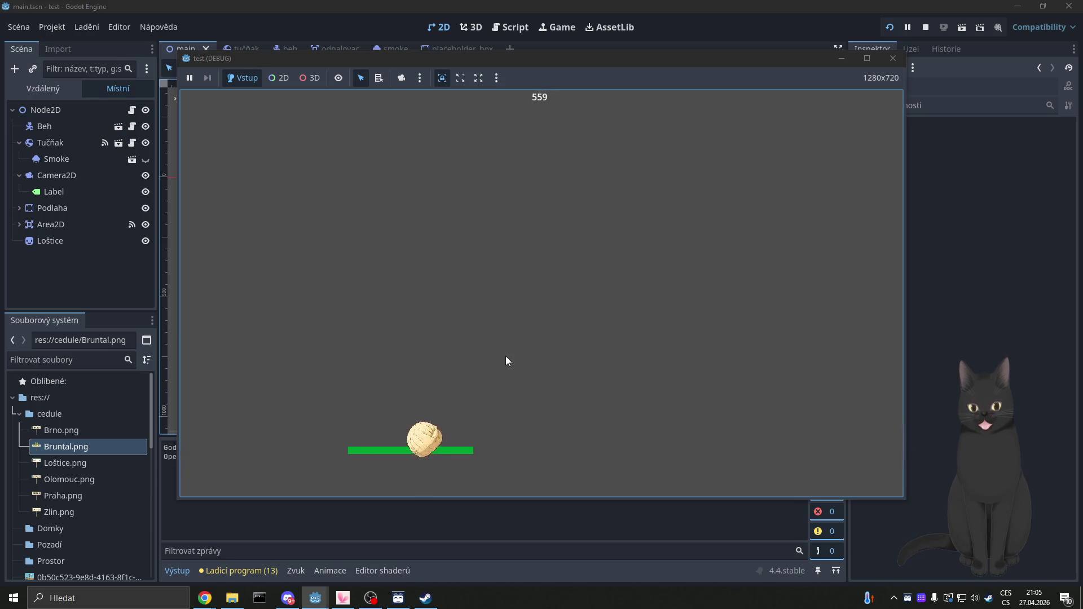
{"action": "key", "text": "space"}
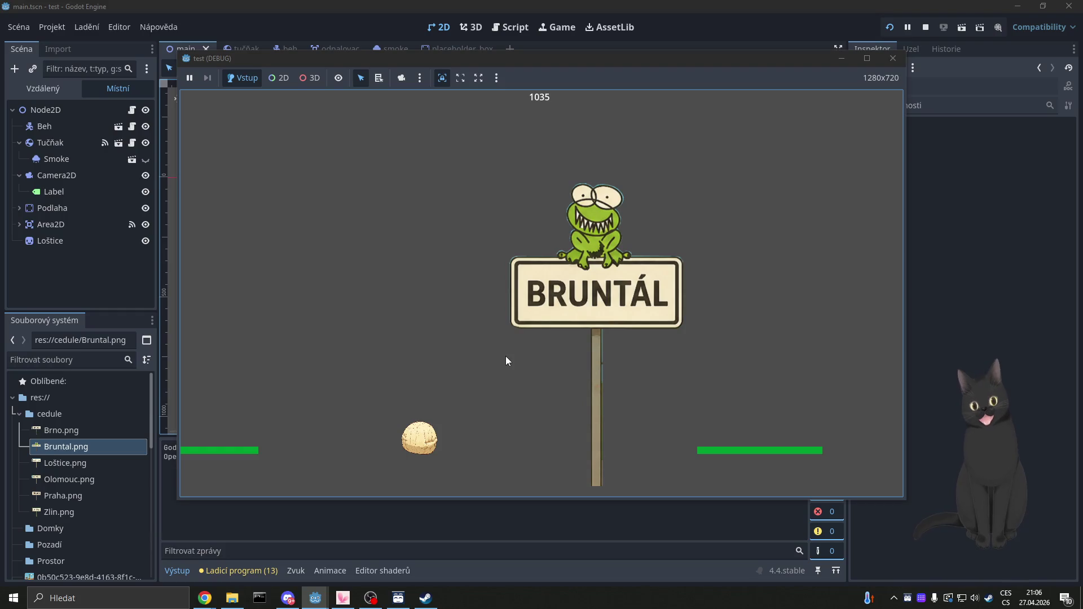
{"action": "mouse_move", "coordinate": [204, 598]}
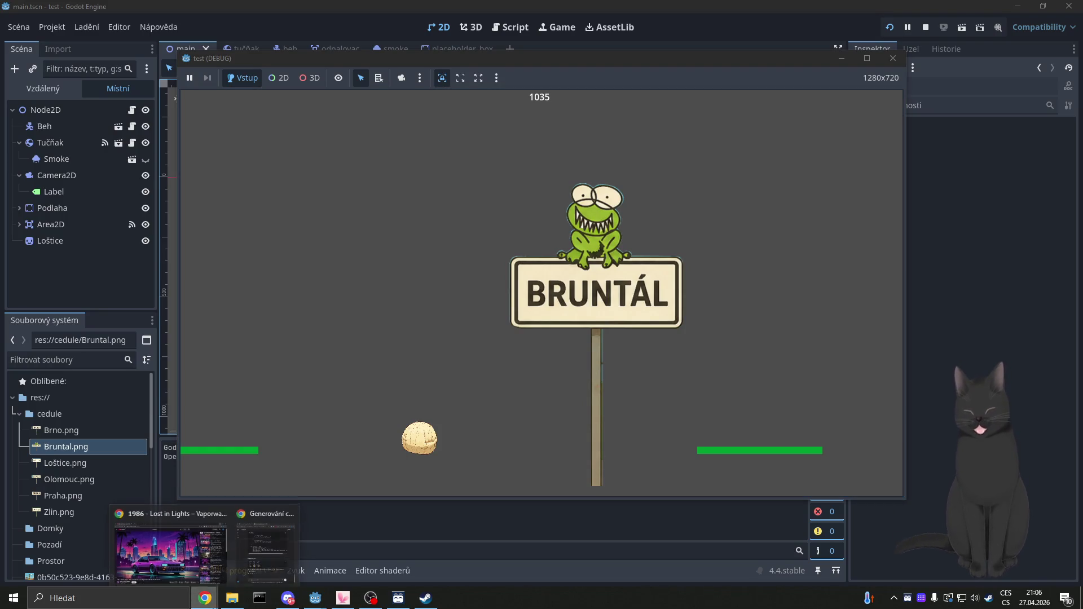
{"action": "left_click", "coordinate": [190, 564]}
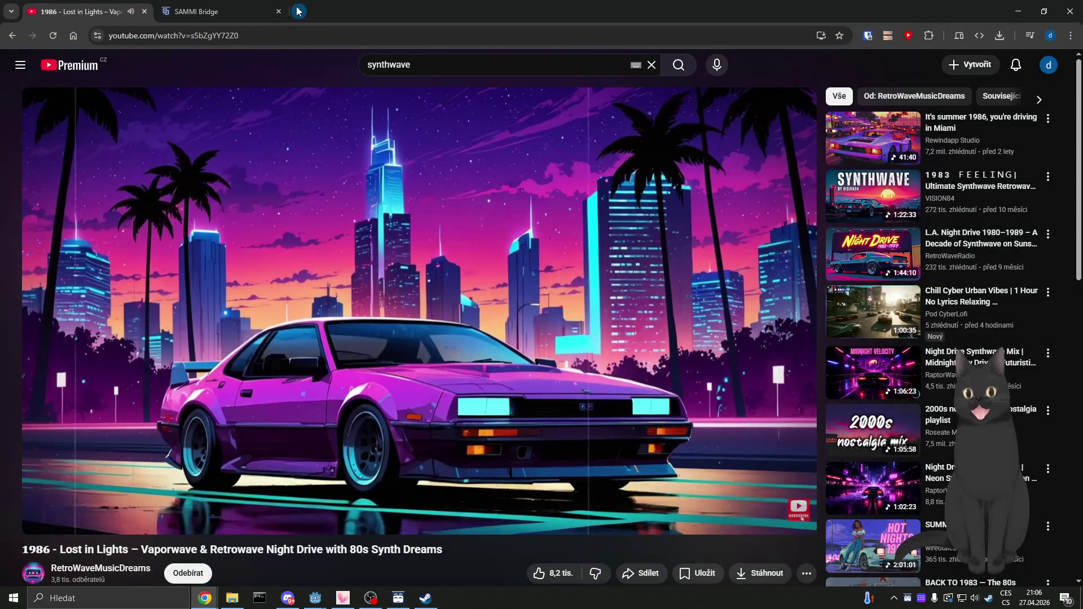
{"action": "left_click", "coordinate": [298, 19]}
Step: Search Google for 'bruntal žába' and browse the zubaté žáby site
{"action": "type", "text": "brunt"}
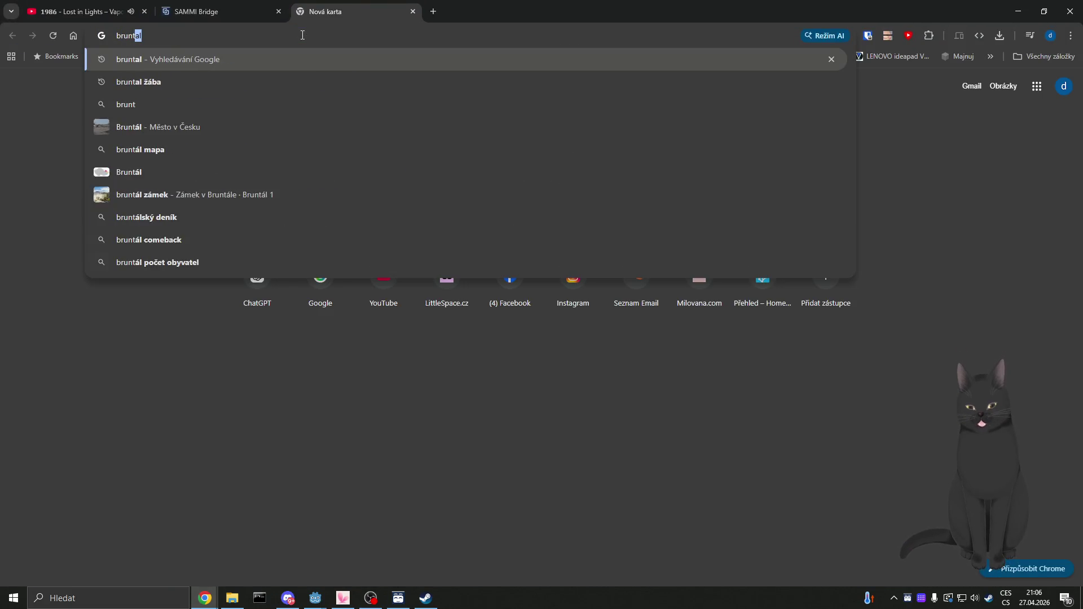
{"action": "type", "text": "al žába"}
{"action": "key", "text": "Return"}
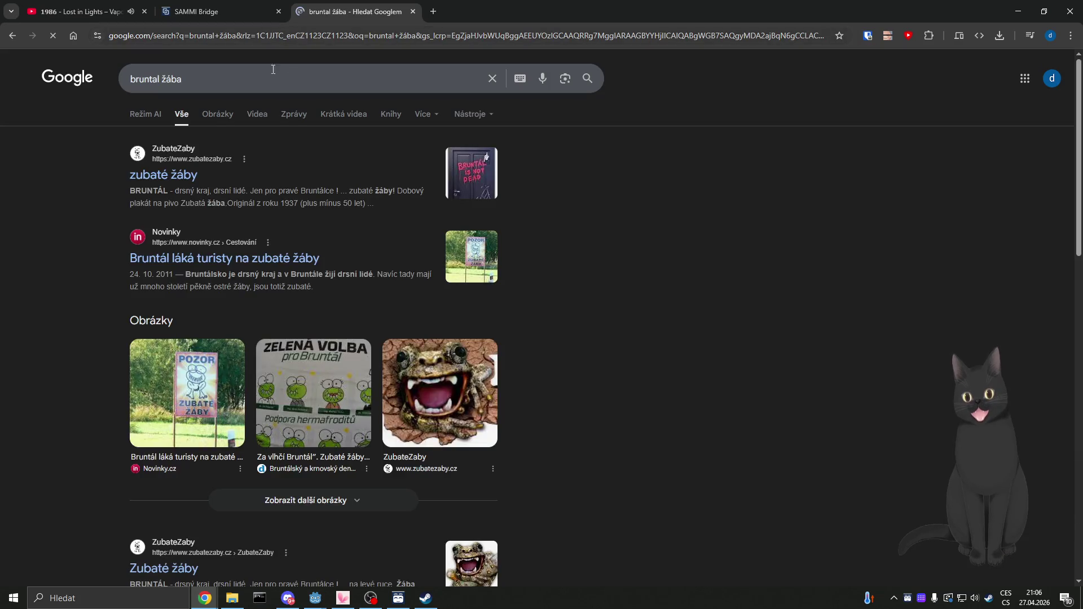
{"action": "left_click", "coordinate": [180, 175]}
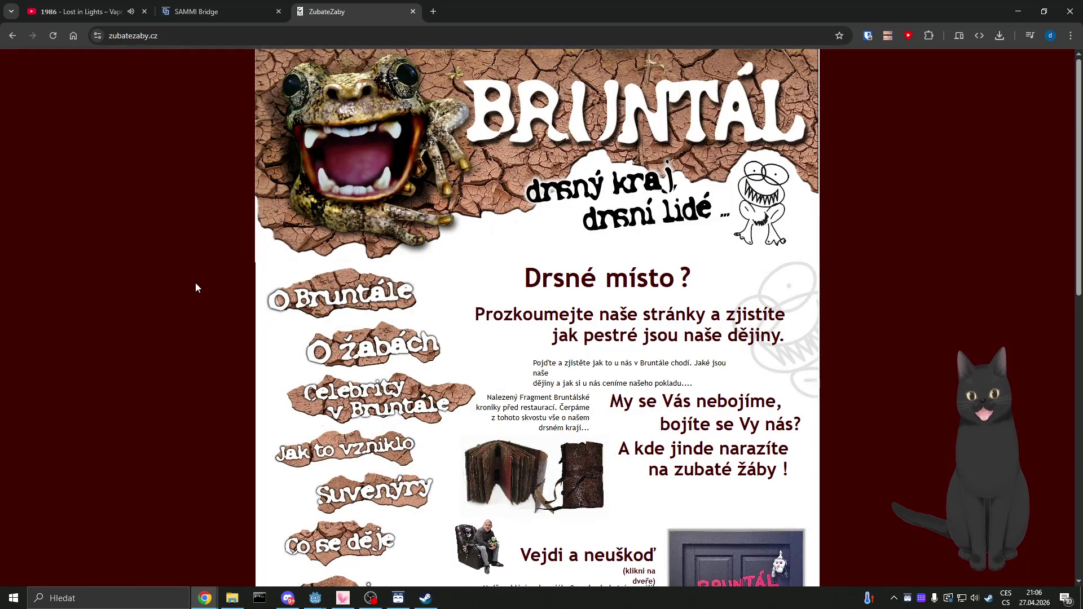
{"action": "scroll", "coordinate": [196, 288], "scroll_direction": "down", "scroll_amount": 2}
{"action": "scroll", "coordinate": [196, 288], "scroll_direction": "down", "scroll_amount": 9}
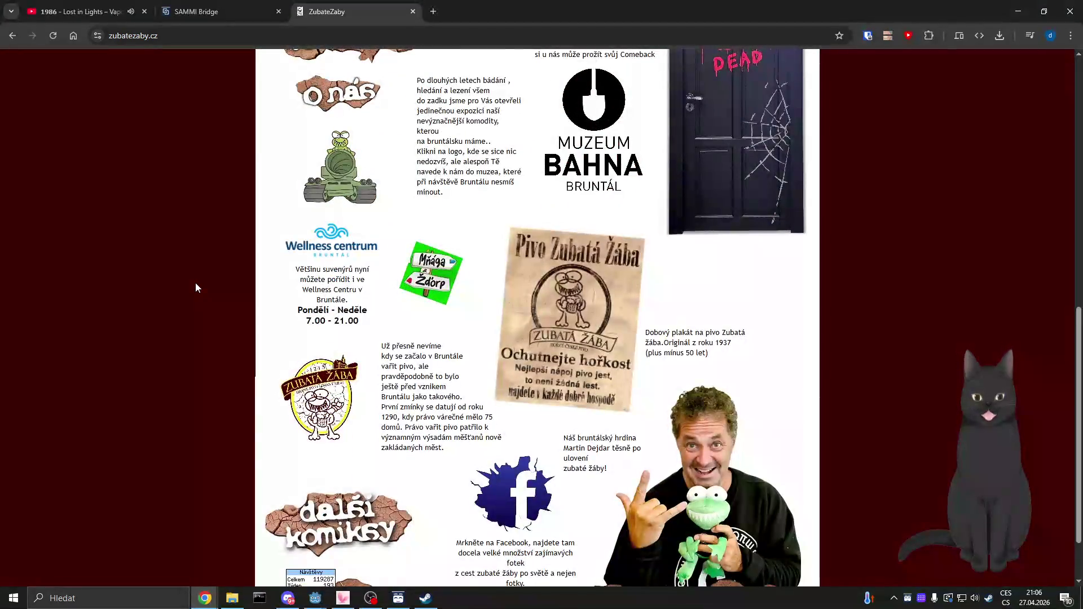
{"action": "scroll", "coordinate": [195, 288], "scroll_direction": "down", "scroll_amount": 2}
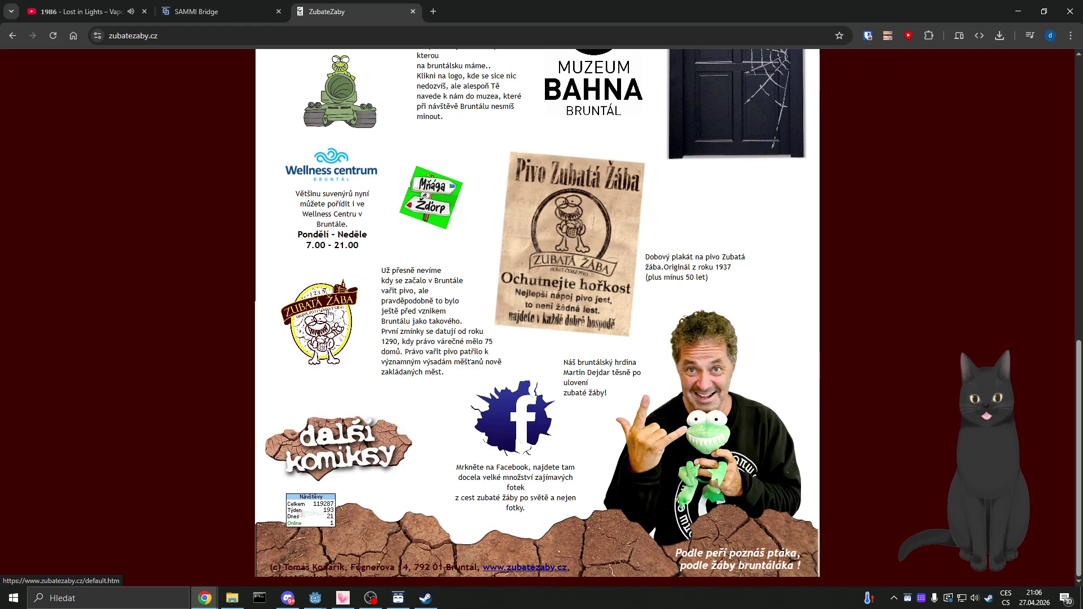
Step: Open the Zubatá Žába logo link, close its default.htm tab and go back to the results
{"action": "left_click", "coordinate": [329, 312]}
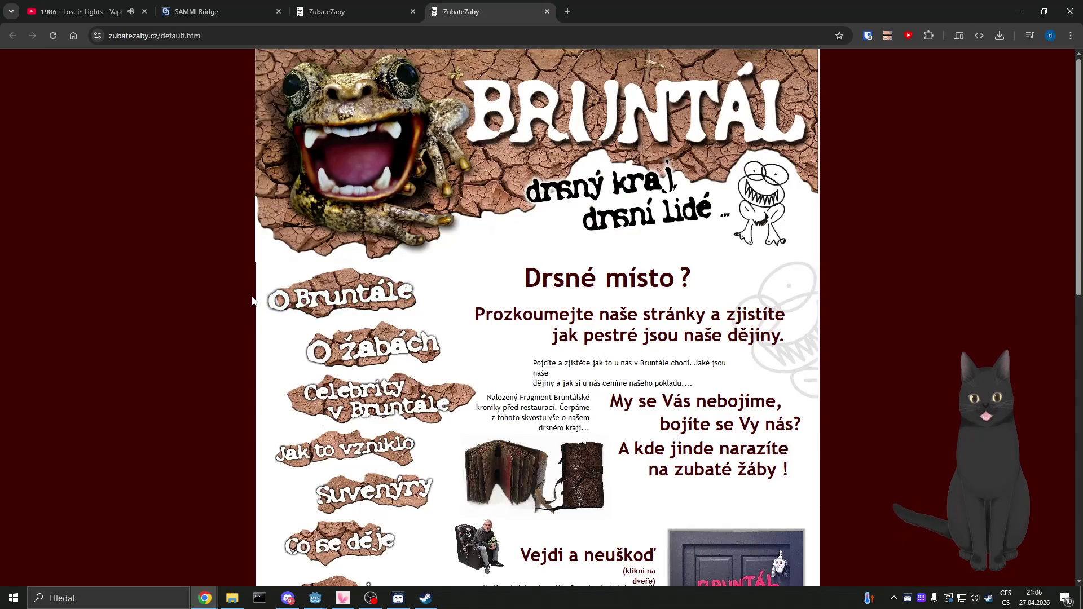
{"action": "scroll", "coordinate": [252, 300], "scroll_direction": "down", "scroll_amount": 5}
{"action": "scroll", "coordinate": [253, 301], "scroll_direction": "down", "scroll_amount": 5}
{"action": "scroll", "coordinate": [174, 235], "scroll_direction": "up", "scroll_amount": 10}
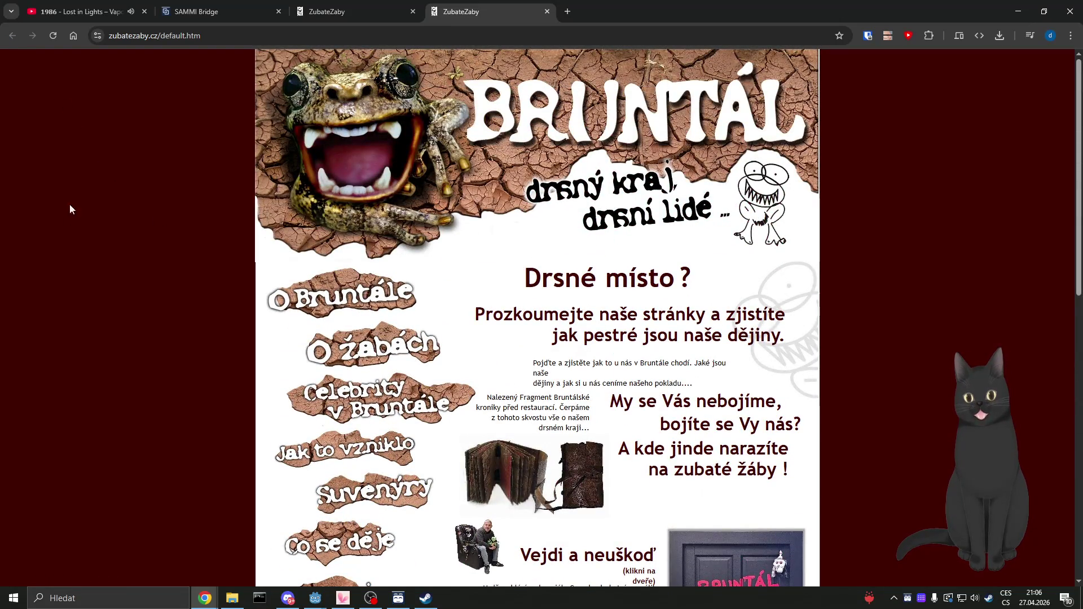
{"action": "left_click", "coordinate": [546, 13]}
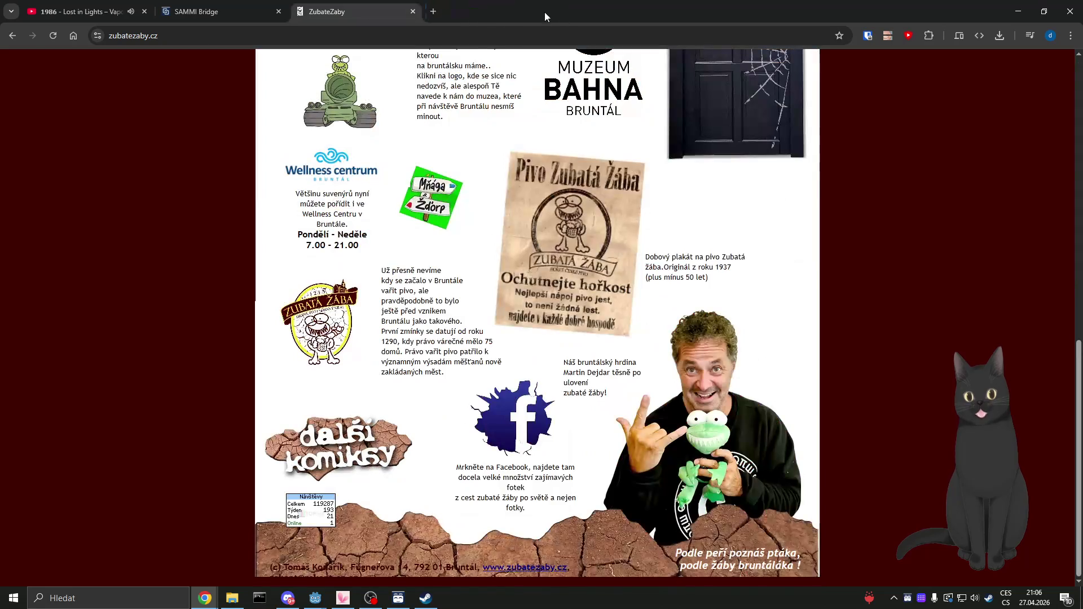
{"action": "key", "text": "alt+Left"}
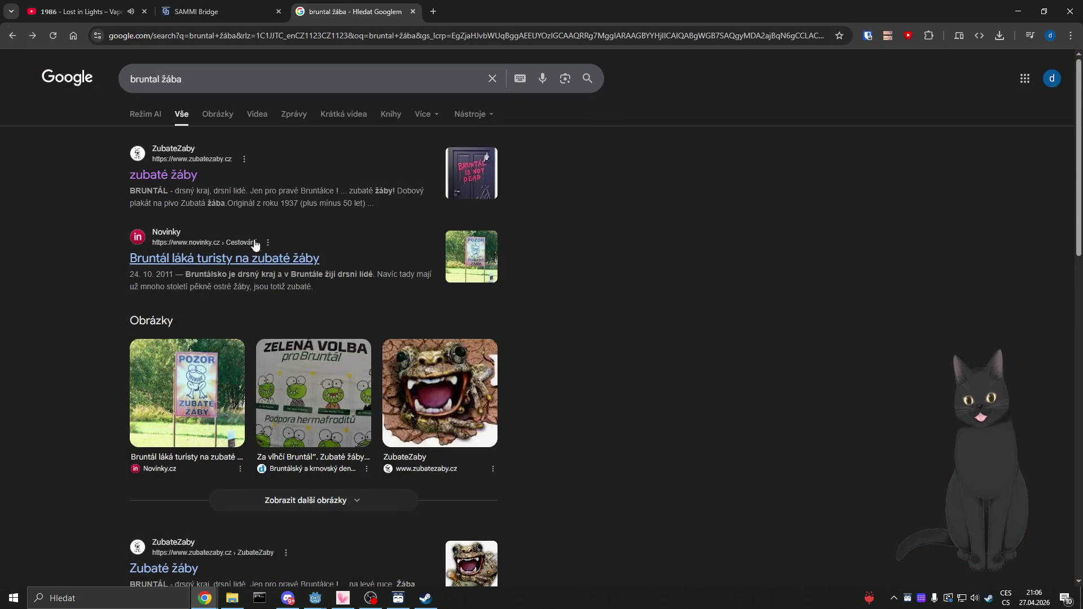
Step: Compare the Za vlhčí Bruntál image with the game's sign, then show image results for bruntal žába
{"action": "left_click", "coordinate": [316, 390]}
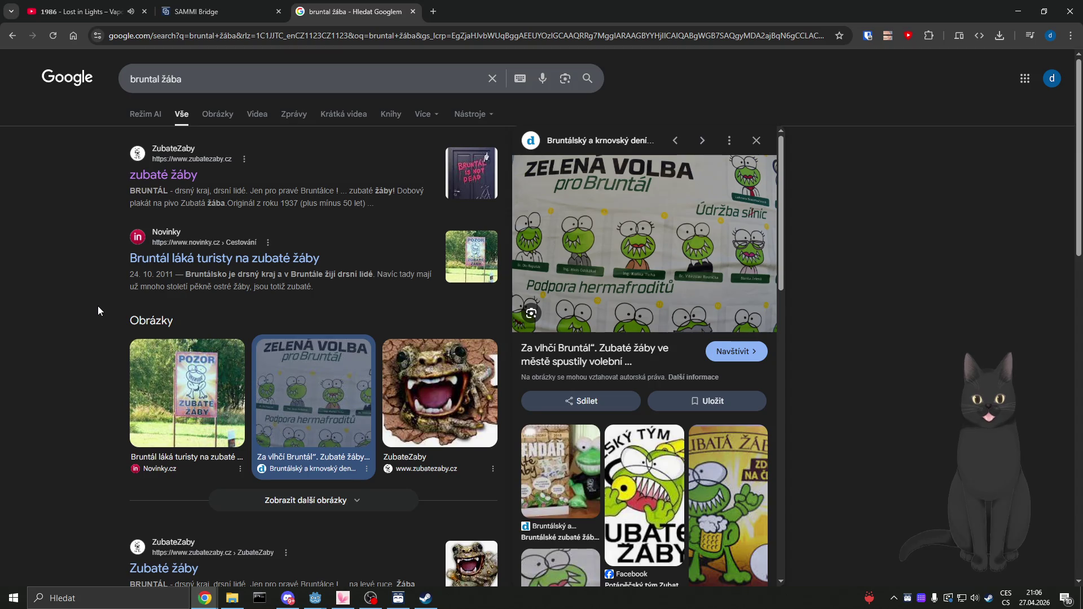
{"action": "left_click", "coordinate": [324, 604]}
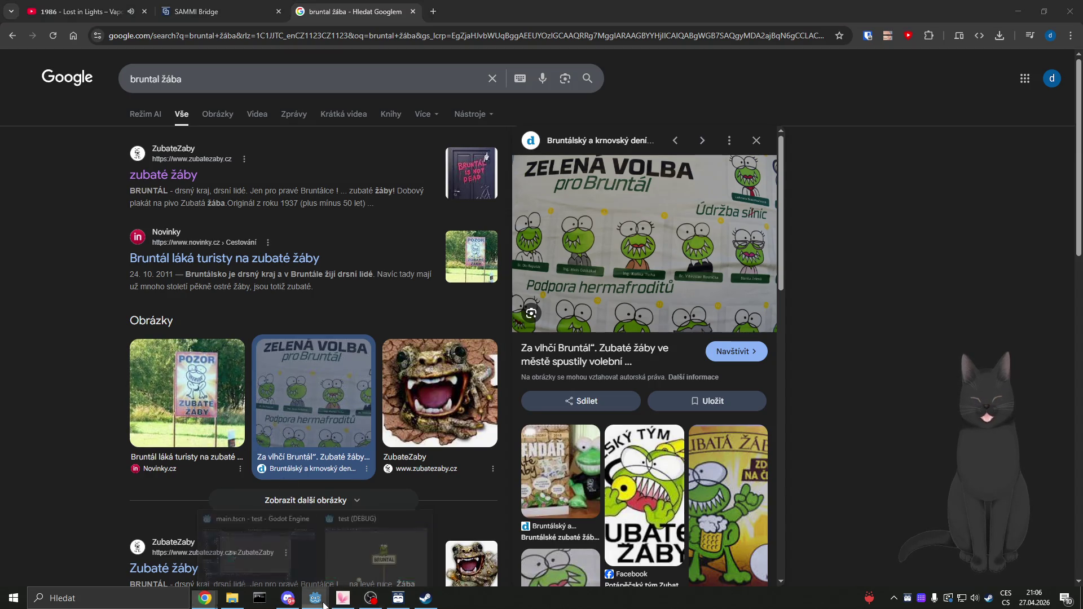
{"action": "left_click", "coordinate": [361, 539]}
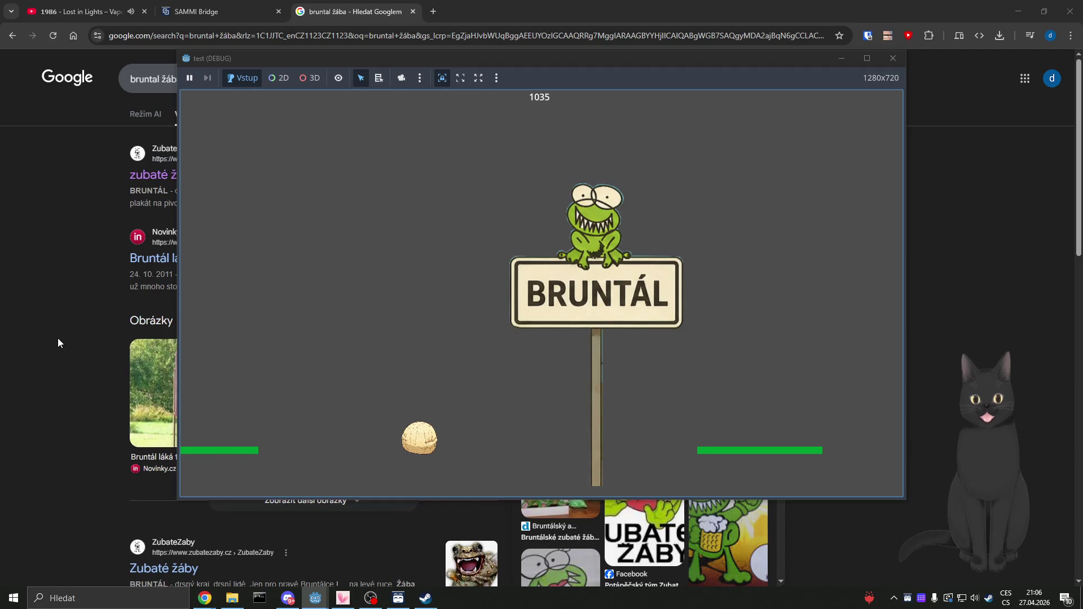
{"action": "left_click", "coordinate": [56, 338]}
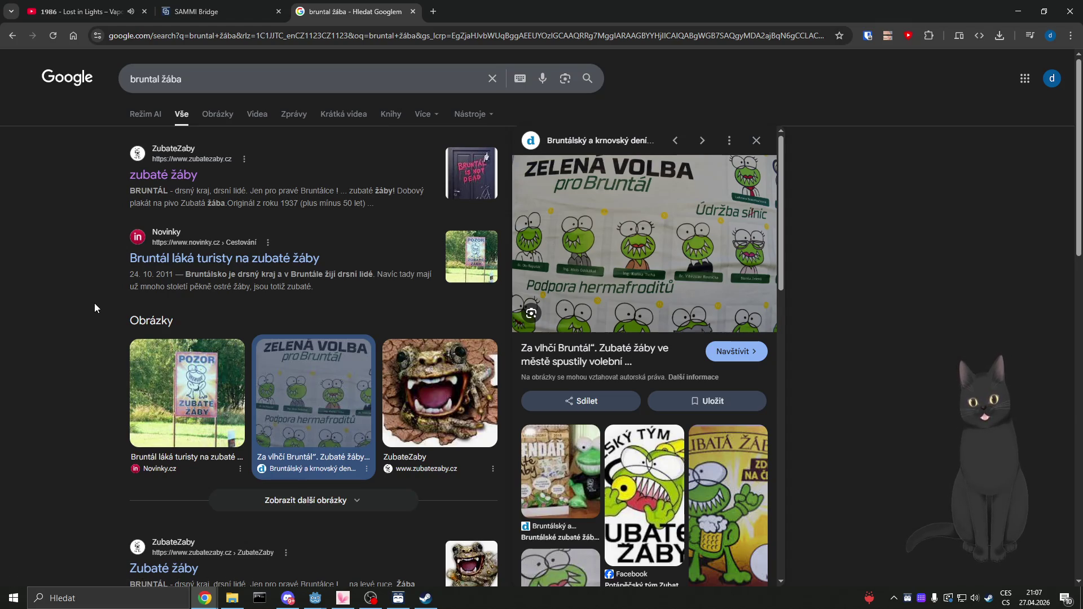
{"action": "left_click", "coordinate": [216, 118]}
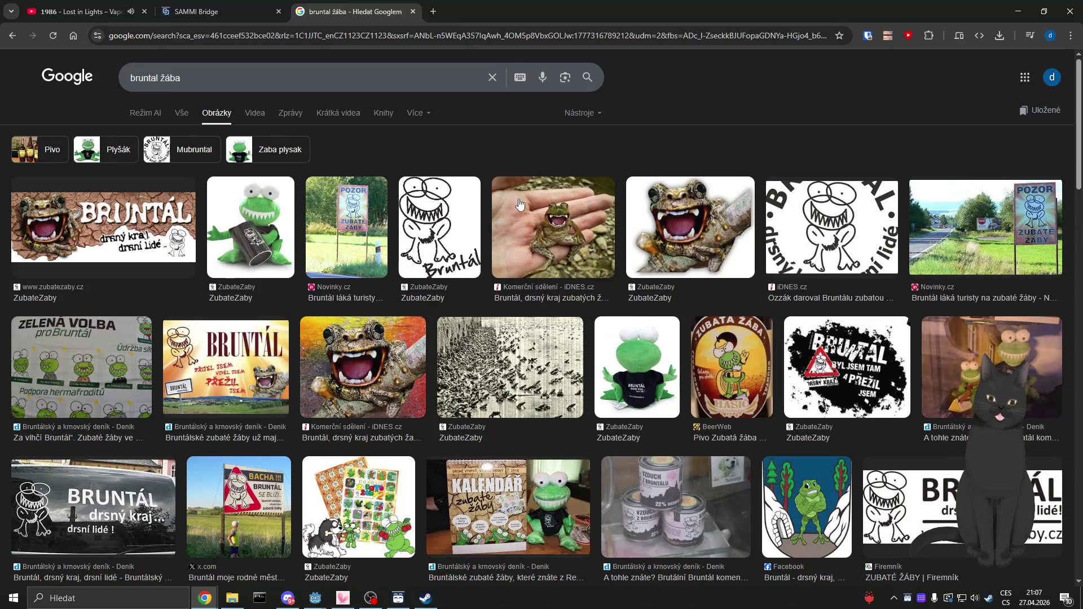
Step: Replace the image search query with 'comeback žába' and run it
{"action": "scroll", "coordinate": [517, 202], "scroll_direction": "down", "scroll_amount": 7}
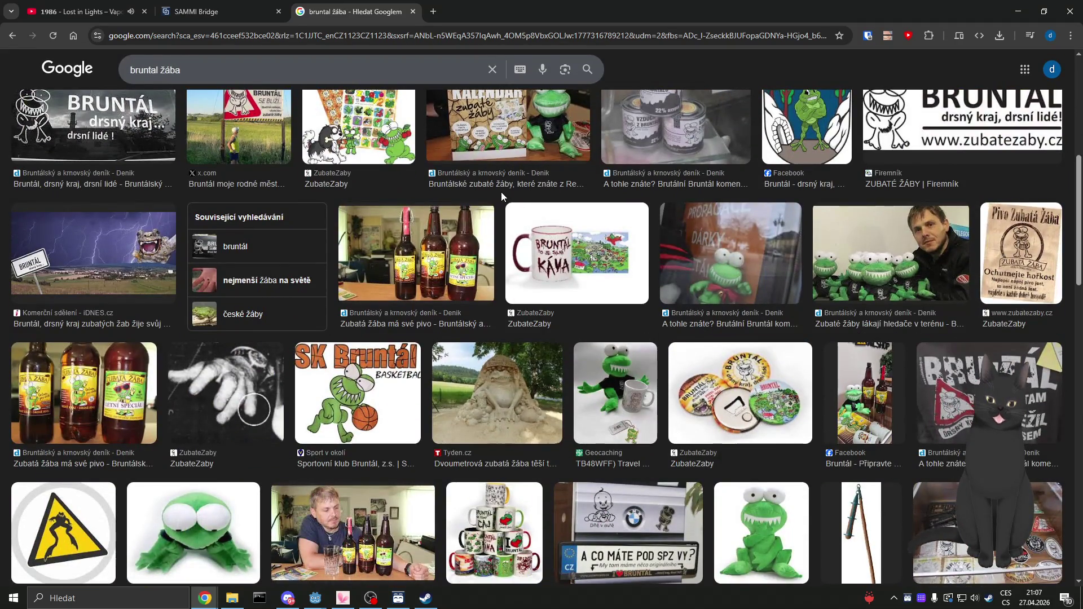
{"action": "scroll", "coordinate": [501, 193], "scroll_direction": "down", "scroll_amount": 5}
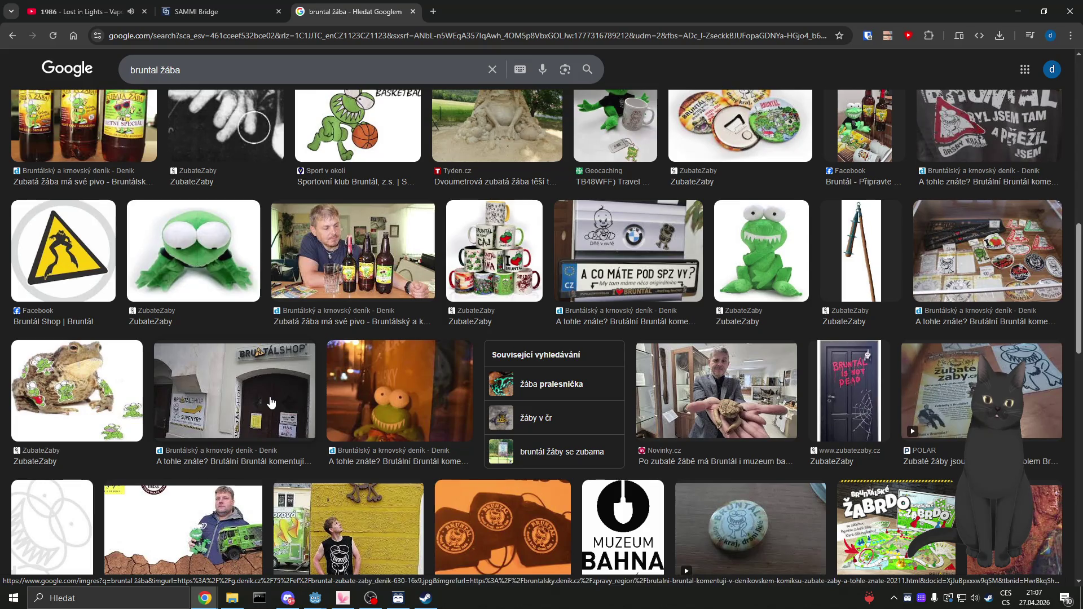
{"action": "scroll", "coordinate": [272, 391], "scroll_direction": "down", "scroll_amount": 1}
{"action": "scroll", "coordinate": [272, 389], "scroll_direction": "down", "scroll_amount": 5}
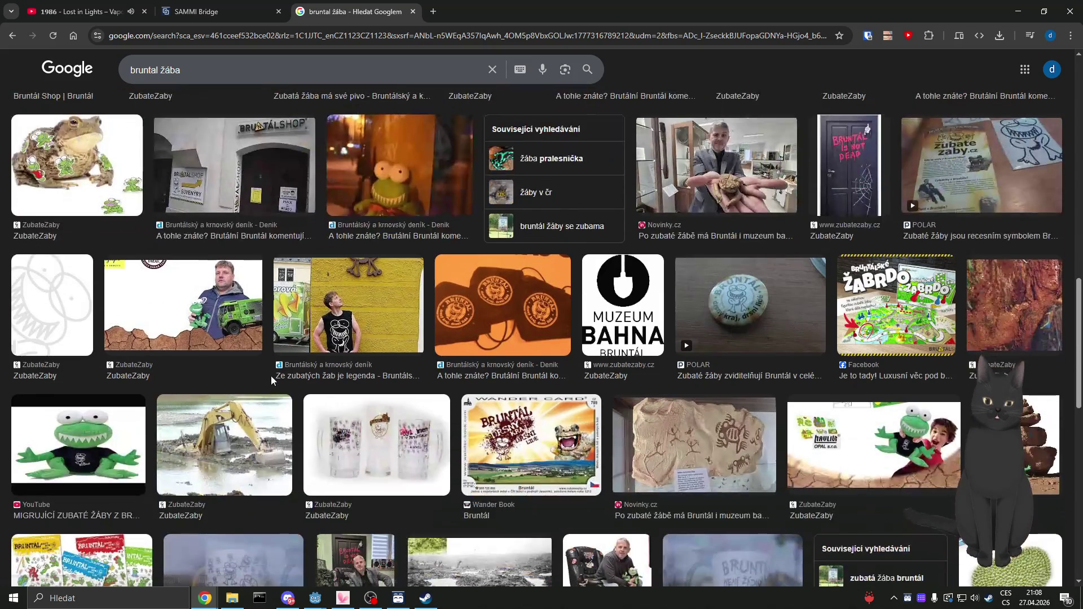
{"action": "scroll", "coordinate": [272, 367], "scroll_direction": "up", "scroll_amount": 15}
{"action": "scroll", "coordinate": [272, 372], "scroll_direction": "up", "scroll_amount": 1}
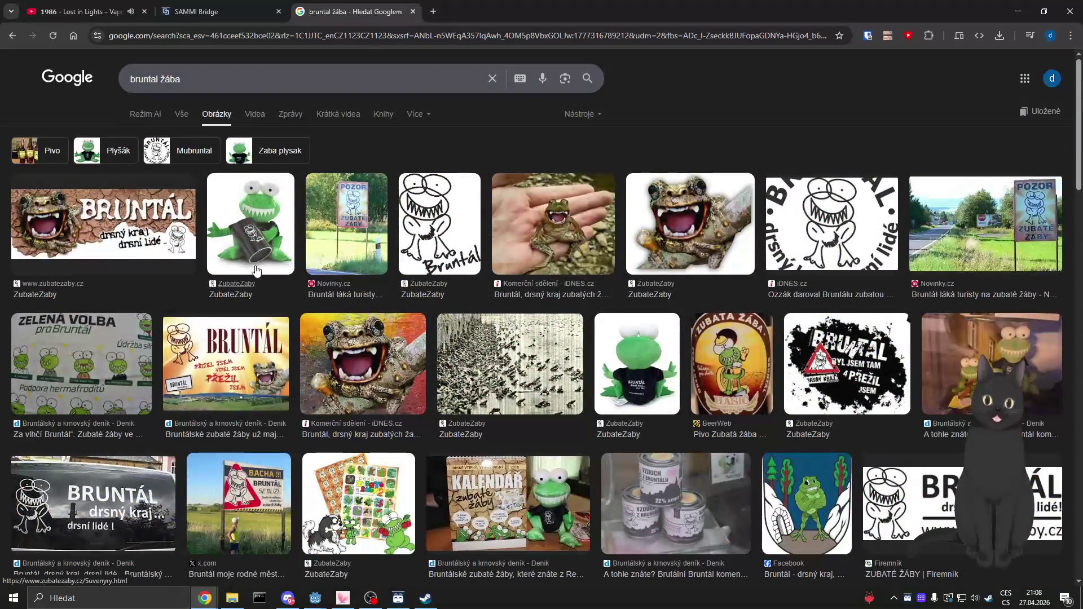
{"action": "double_click", "coordinate": [229, 79]}
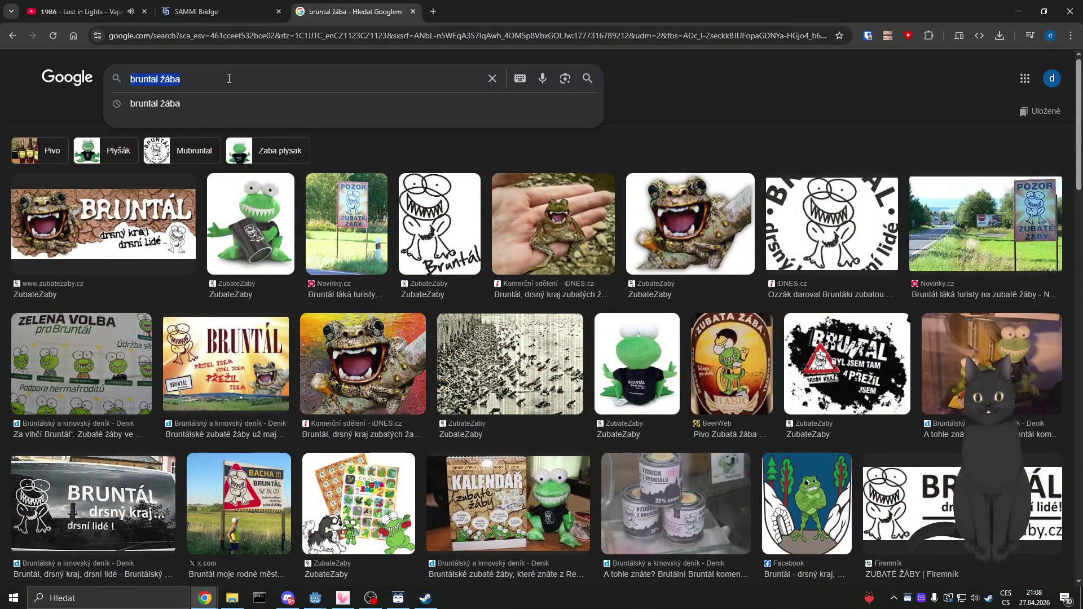
{"action": "key", "text": "ctrl+a"}
{"action": "type", "text": "come"}
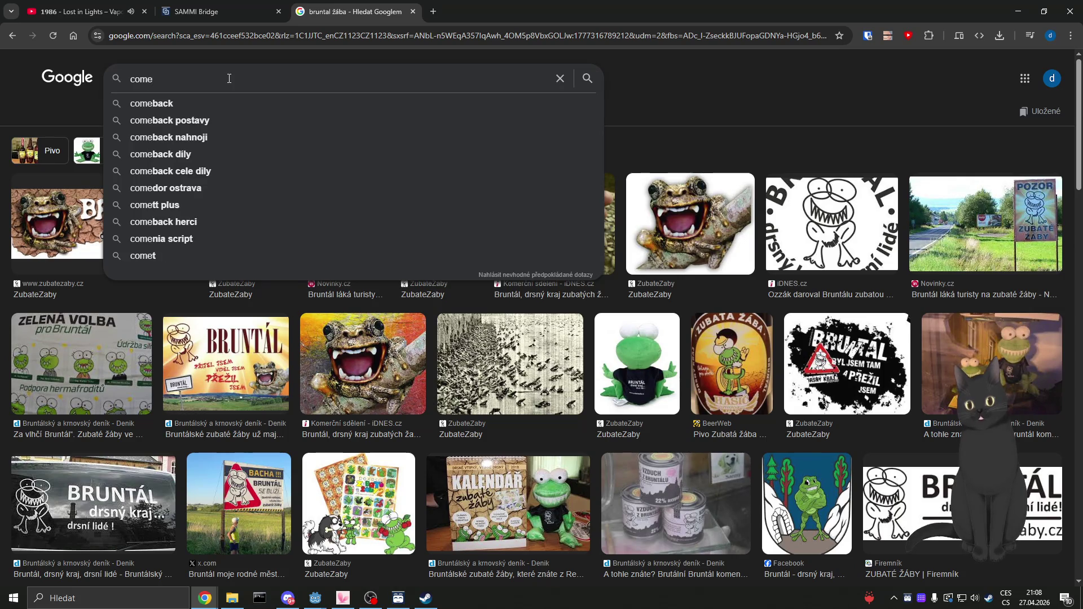
{"action": "type", "text": "back žába"}
{"action": "key", "text": "Return"}
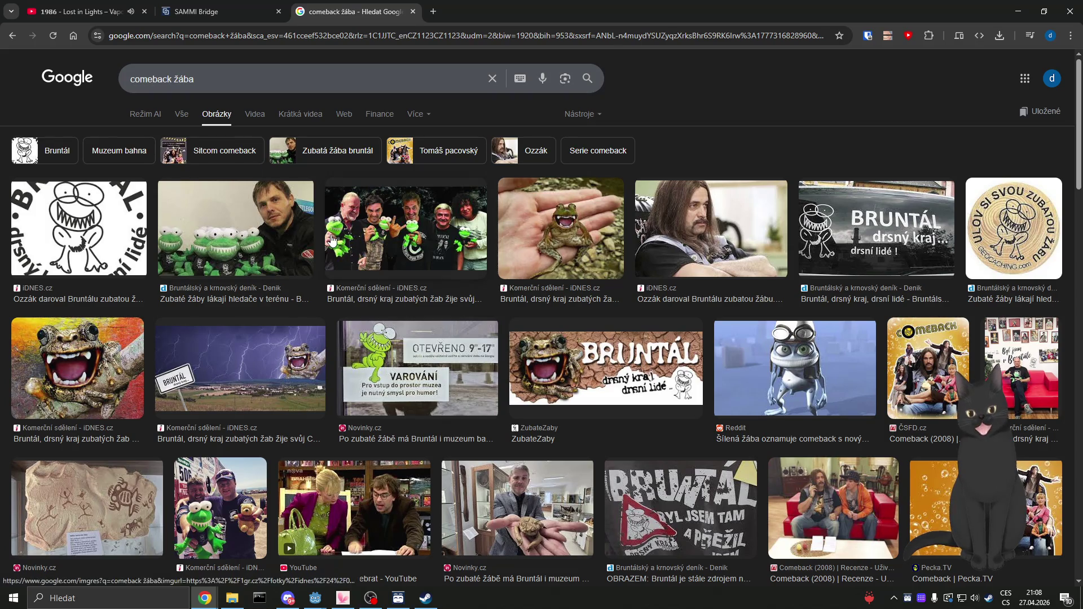
Step: Preview the Bruntál YouTube result, then the next one, the ZubateZaby frog drawing
{"action": "scroll", "coordinate": [331, 235], "scroll_direction": "down", "scroll_amount": 3}
{"action": "scroll", "coordinate": [332, 240], "scroll_direction": "down", "scroll_amount": 3}
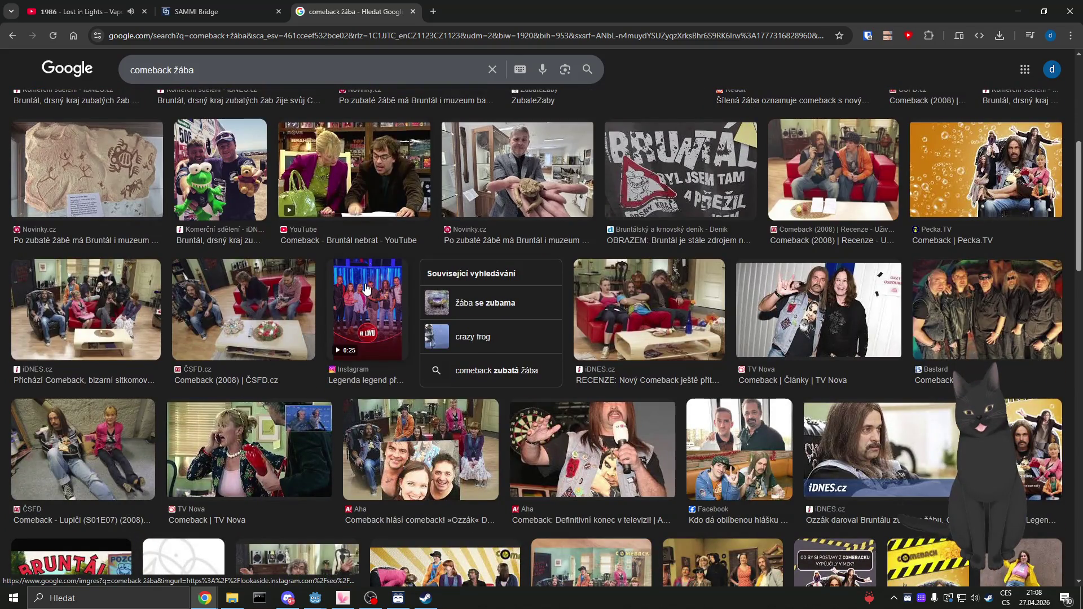
{"action": "scroll", "coordinate": [366, 288], "scroll_direction": "down", "scroll_amount": 5}
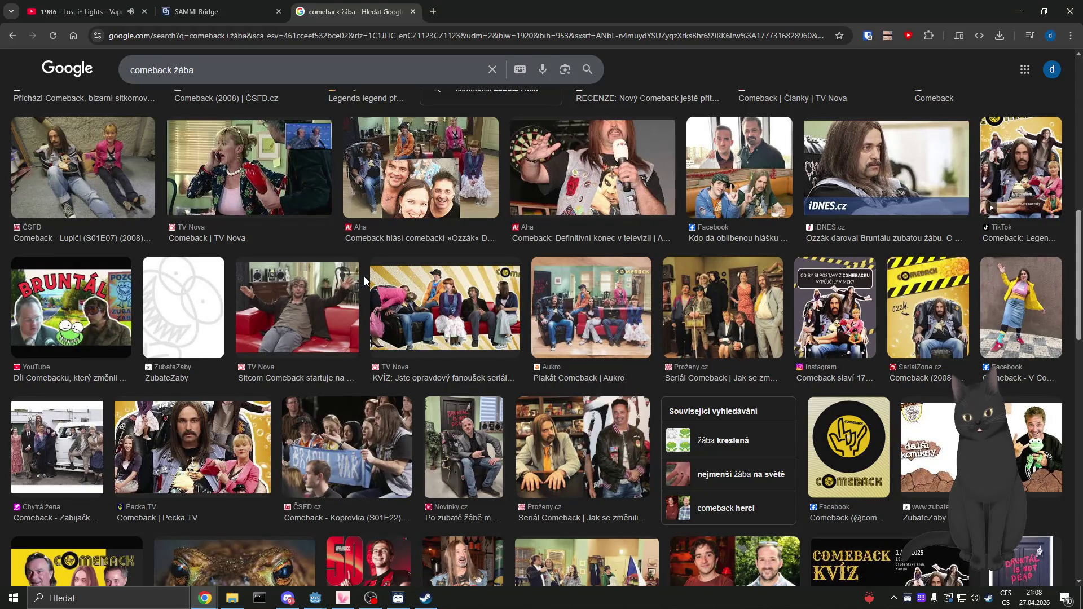
{"action": "left_click", "coordinate": [78, 305]}
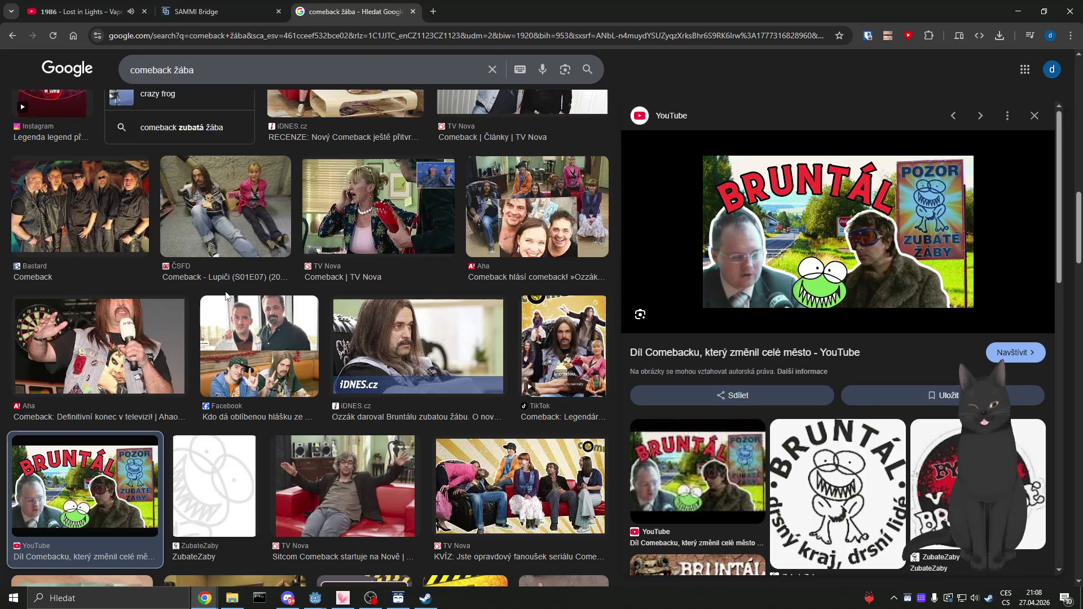
{"action": "key", "text": "Right"}
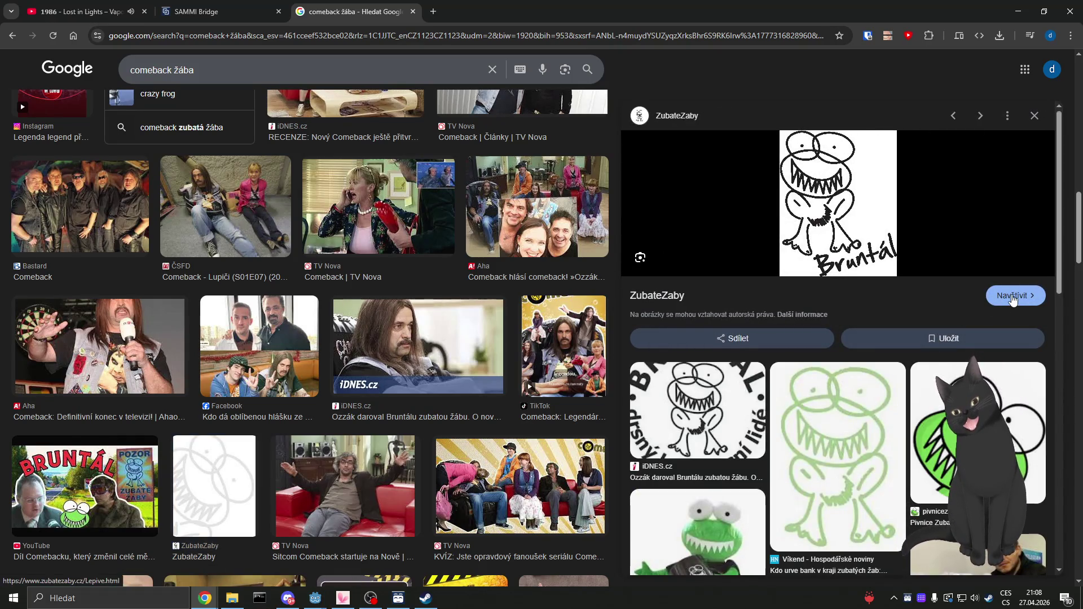
Step: Visit the ZubateZaby Lepive.html page and scroll through its frog sticker designs
{"action": "left_click", "coordinate": [1012, 299]}
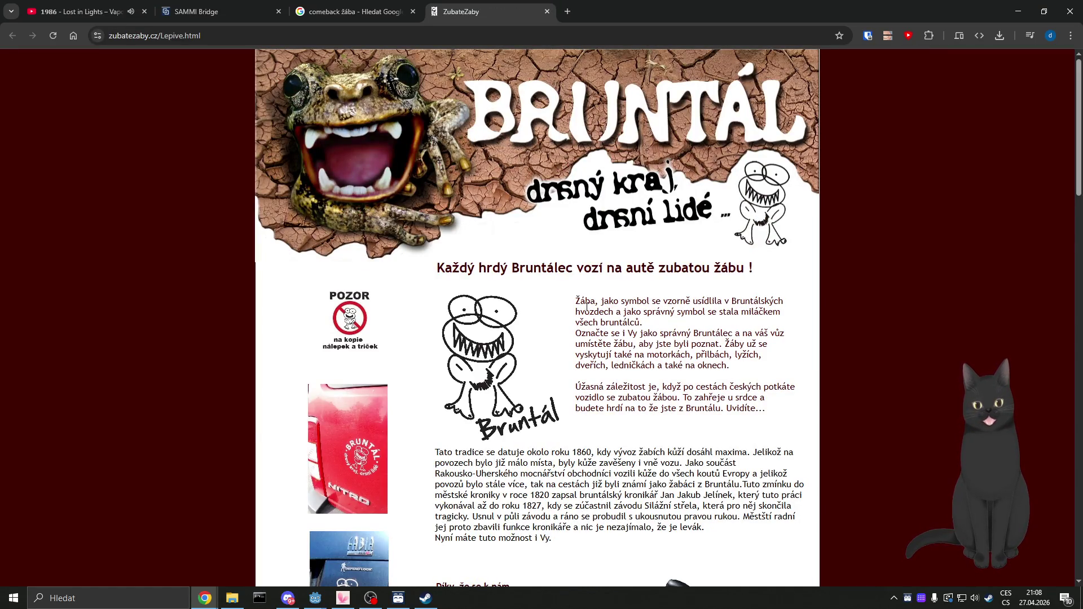
{"action": "scroll", "coordinate": [603, 333], "scroll_direction": "down", "scroll_amount": 4}
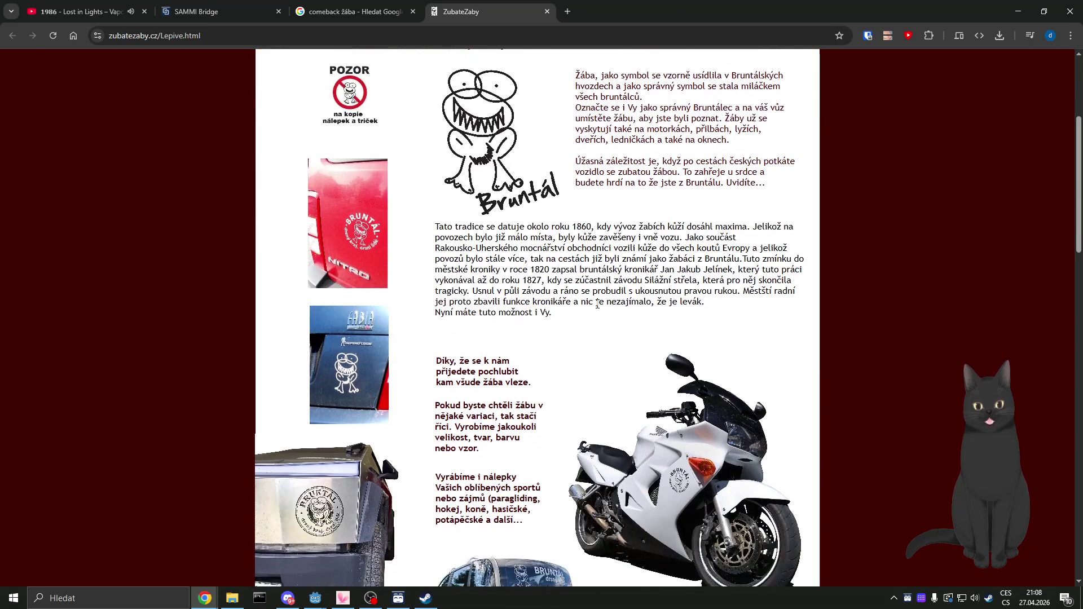
{"action": "scroll", "coordinate": [597, 305], "scroll_direction": "down", "scroll_amount": 4}
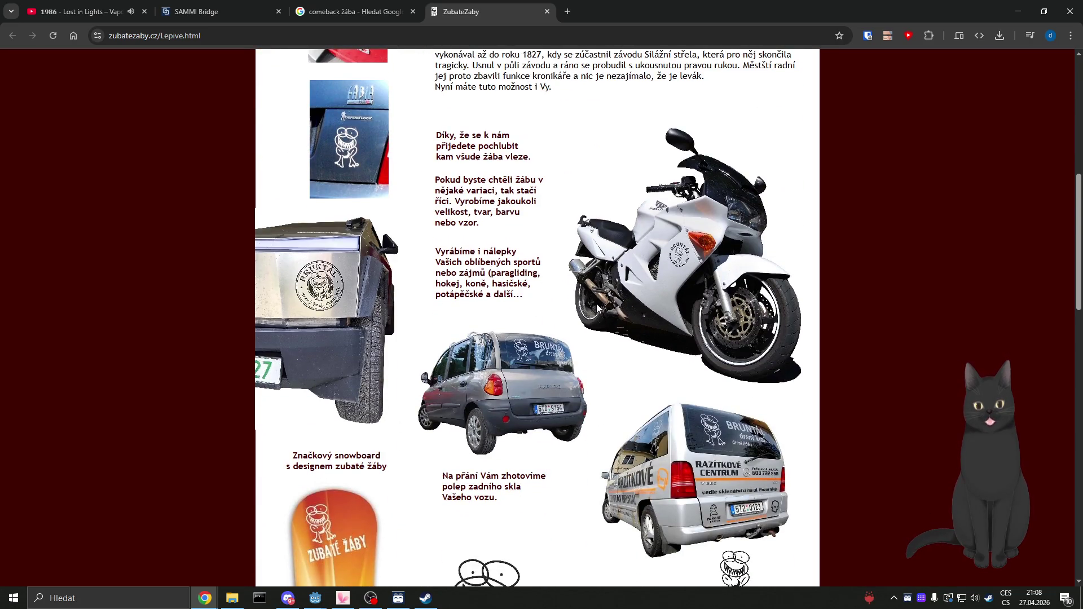
{"action": "scroll", "coordinate": [598, 307], "scroll_direction": "down", "scroll_amount": 4}
{"action": "scroll", "coordinate": [598, 307], "scroll_direction": "down", "scroll_amount": 3}
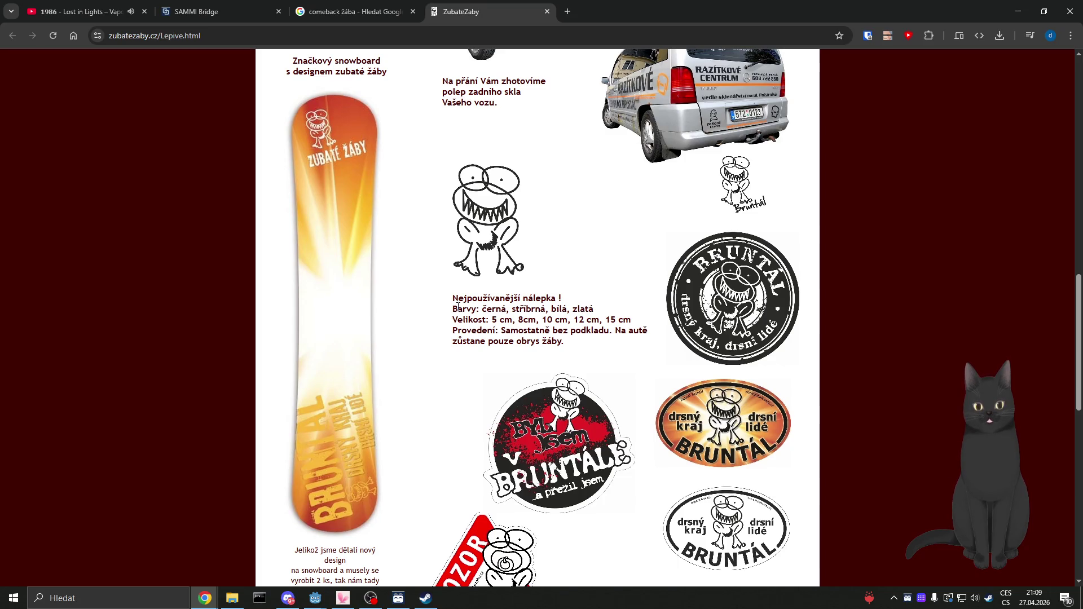
{"action": "scroll", "coordinate": [458, 308], "scroll_direction": "down", "scroll_amount": 3}
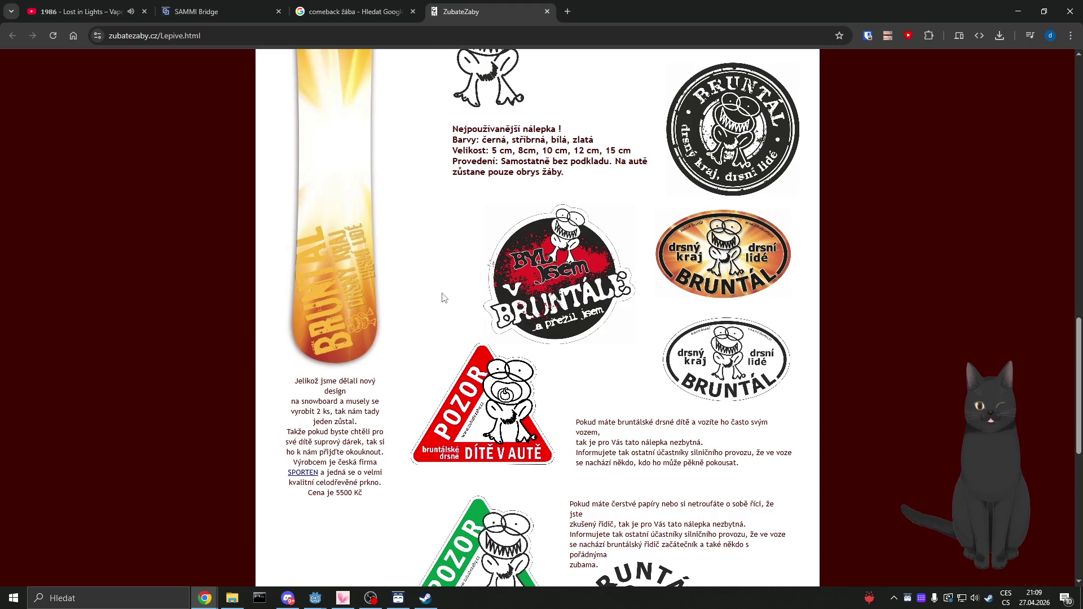
{"action": "scroll", "coordinate": [443, 298], "scroll_direction": "down", "scroll_amount": 4}
{"action": "scroll", "coordinate": [443, 298], "scroll_direction": "down", "scroll_amount": 4}
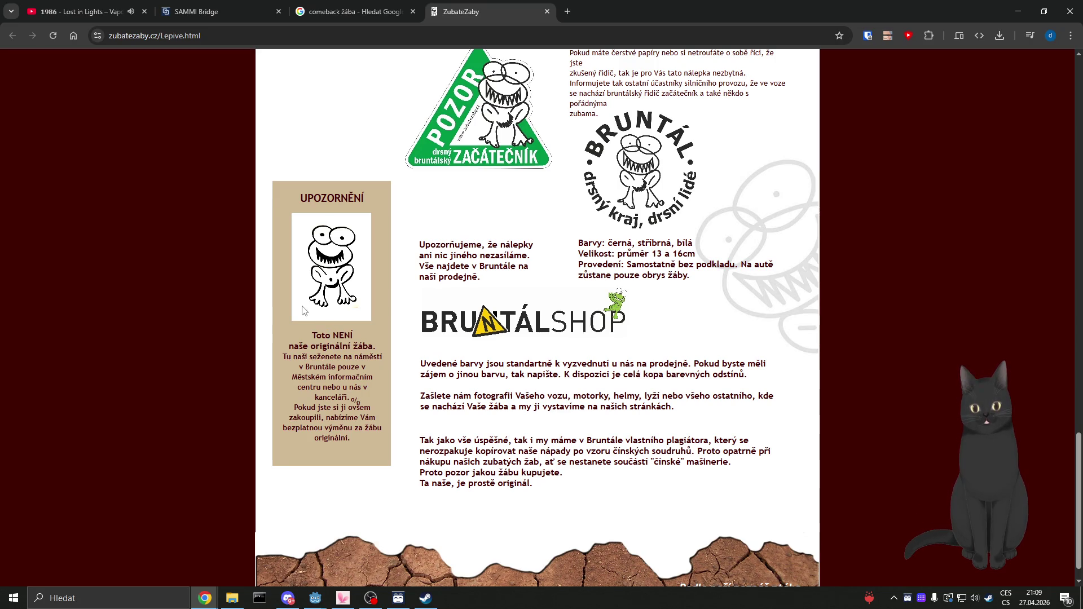
{"action": "scroll", "coordinate": [300, 312], "scroll_direction": "down", "scroll_amount": 1}
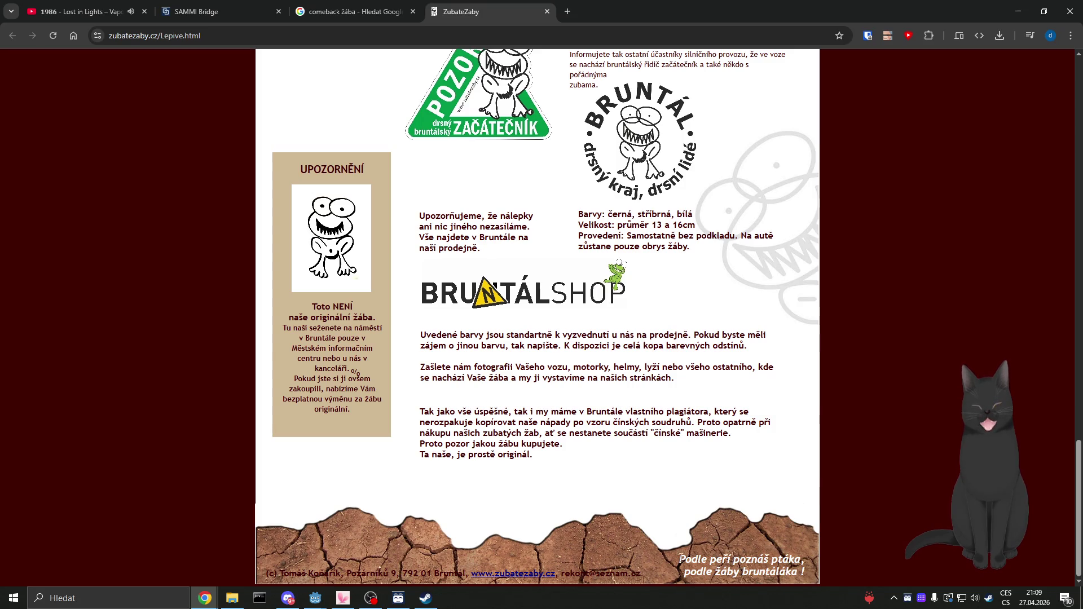
Step: Select the footer's motto and copyright lines, then clear the selection
{"action": "triple_click", "coordinate": [771, 563]}
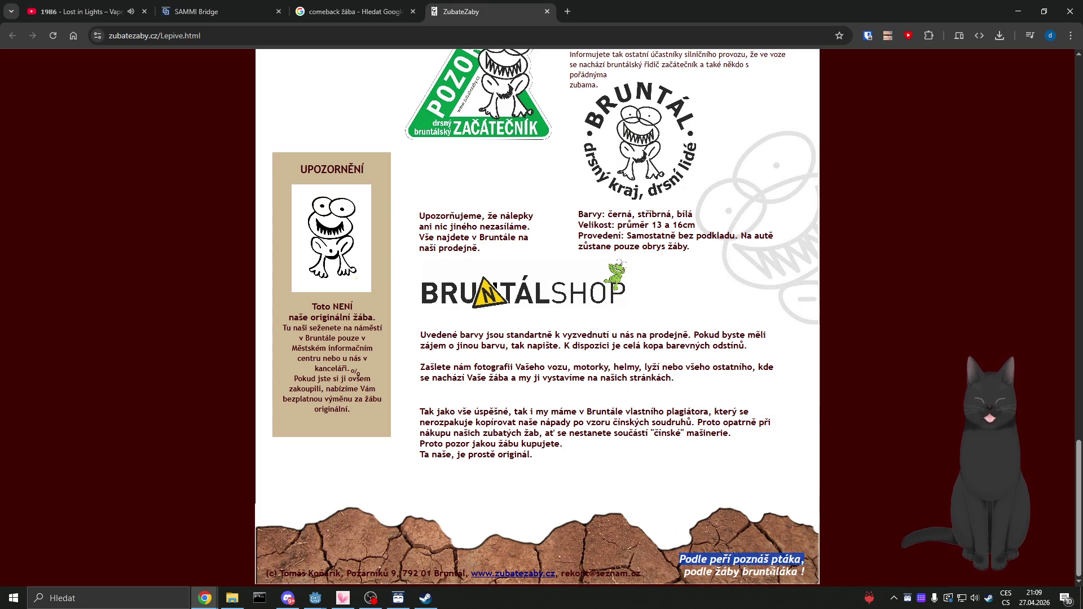
{"action": "triple_click", "coordinate": [759, 564]}
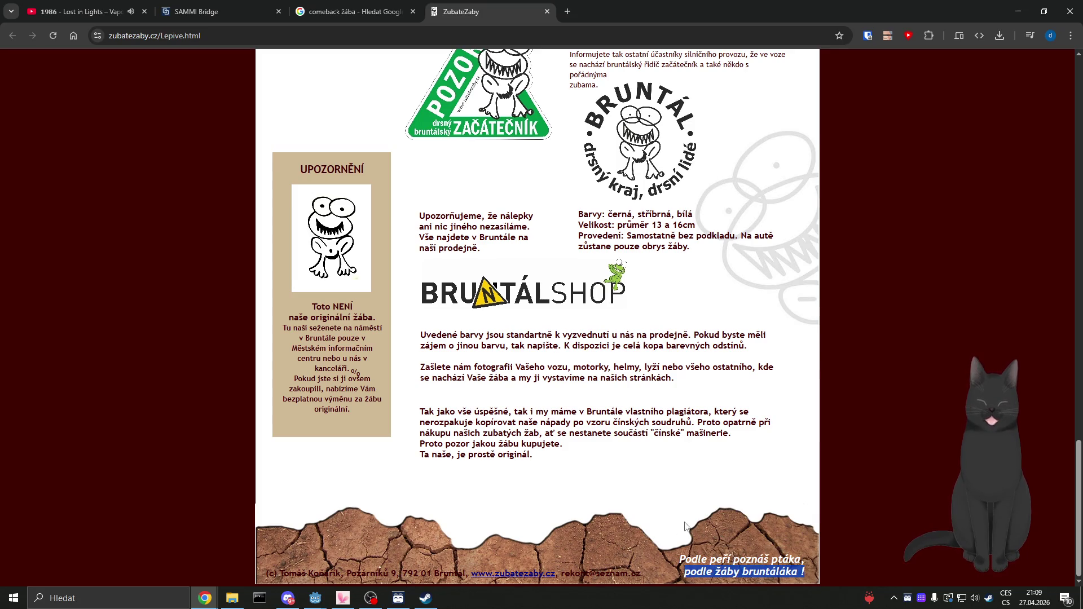
{"action": "left_click", "coordinate": [625, 490]}
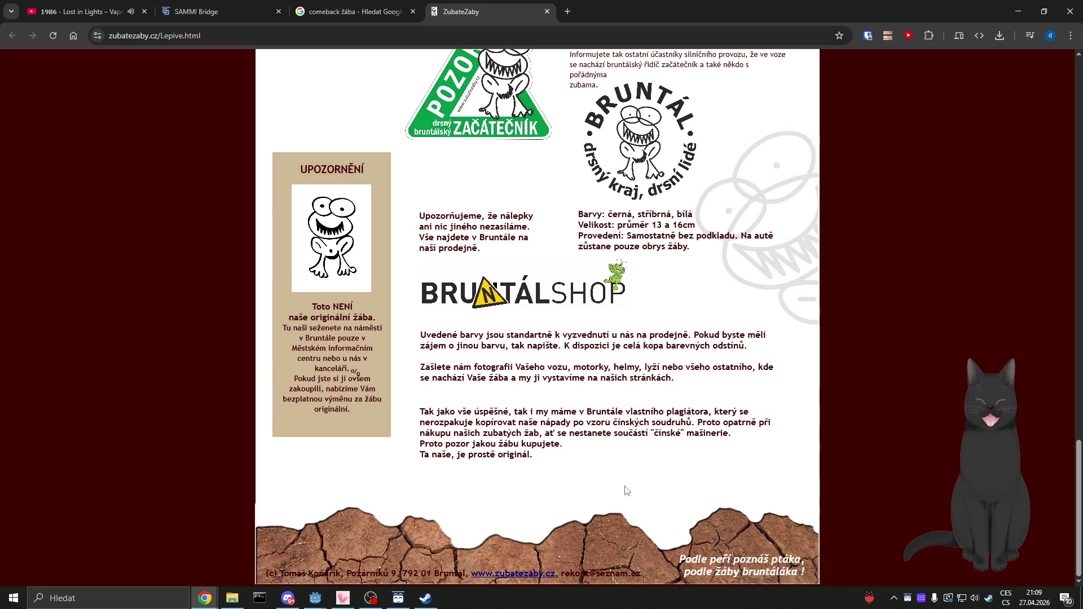
{"action": "triple_click", "coordinate": [614, 572]}
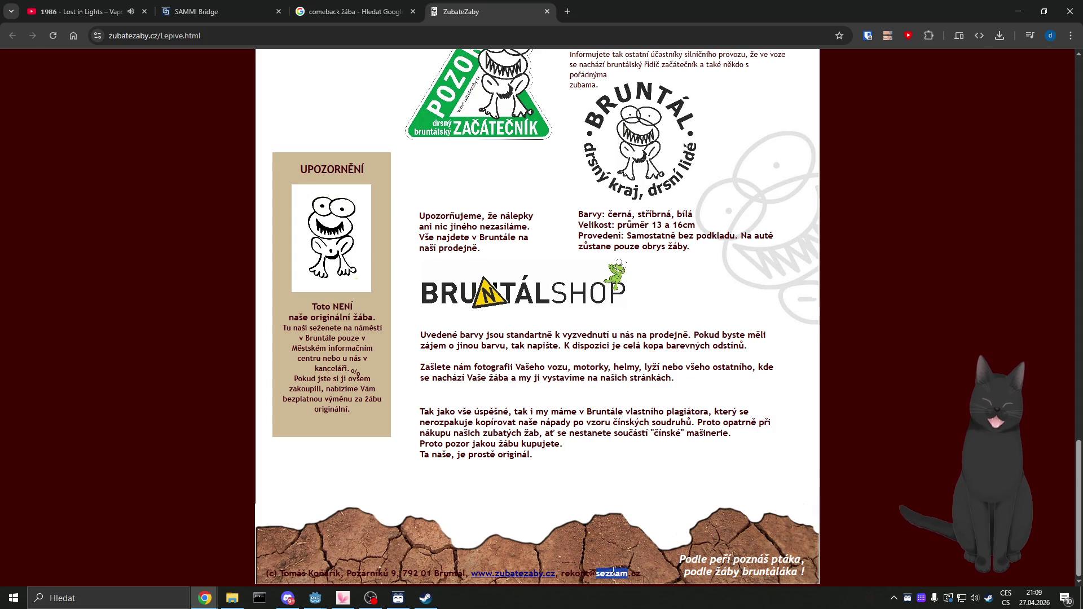
{"action": "left_click", "coordinate": [587, 508]}
{"action": "scroll", "coordinate": [556, 473], "scroll_direction": "up", "scroll_amount": 5}
{"action": "scroll", "coordinate": [556, 473], "scroll_direction": "up", "scroll_amount": 15}
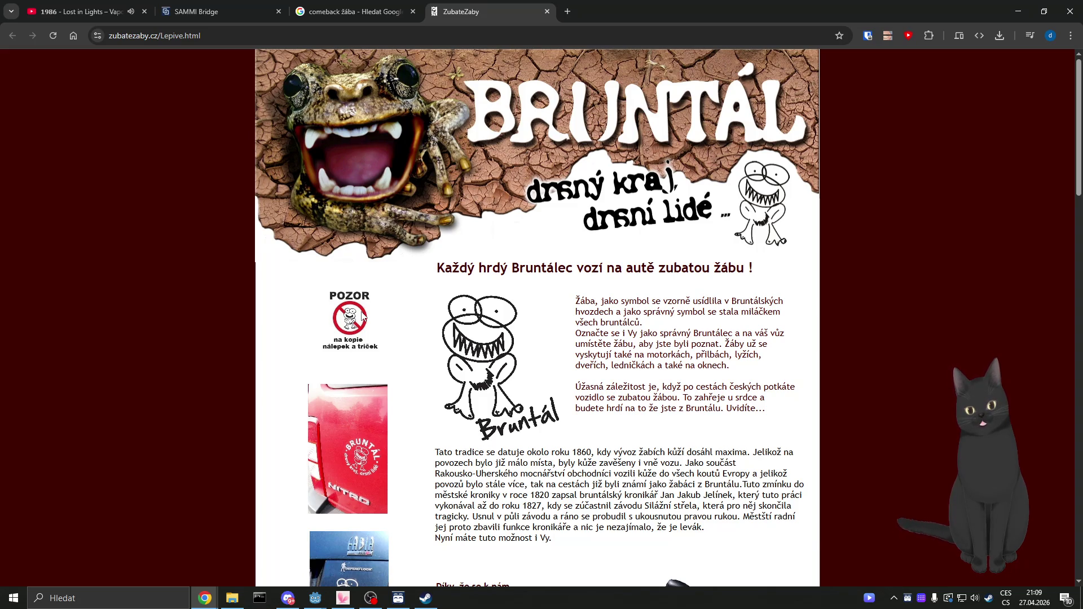
Step: View the POZOR image in its own tab, then close it and return to the page
{"action": "right_click", "coordinate": [362, 312]}
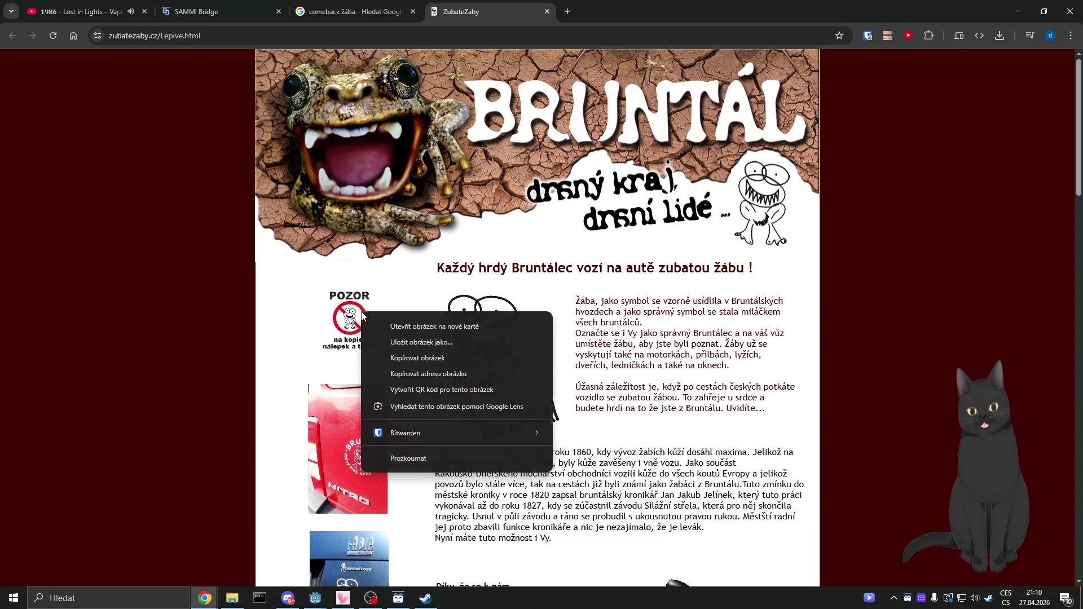
{"action": "left_click", "coordinate": [395, 325]}
{"action": "left_click", "coordinate": [628, 2]}
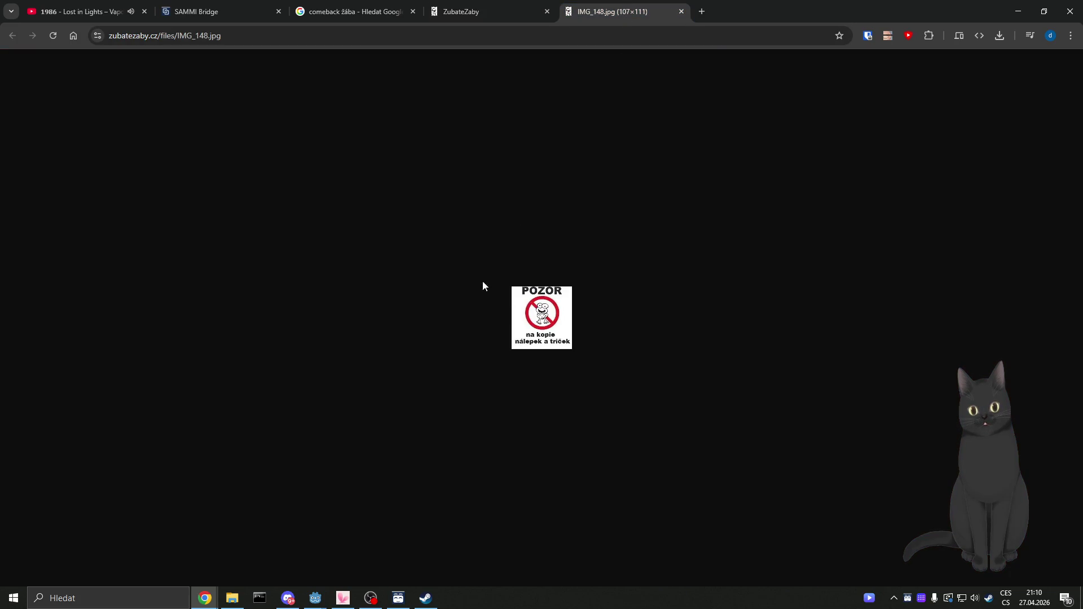
{"action": "left_click", "coordinate": [681, 12]}
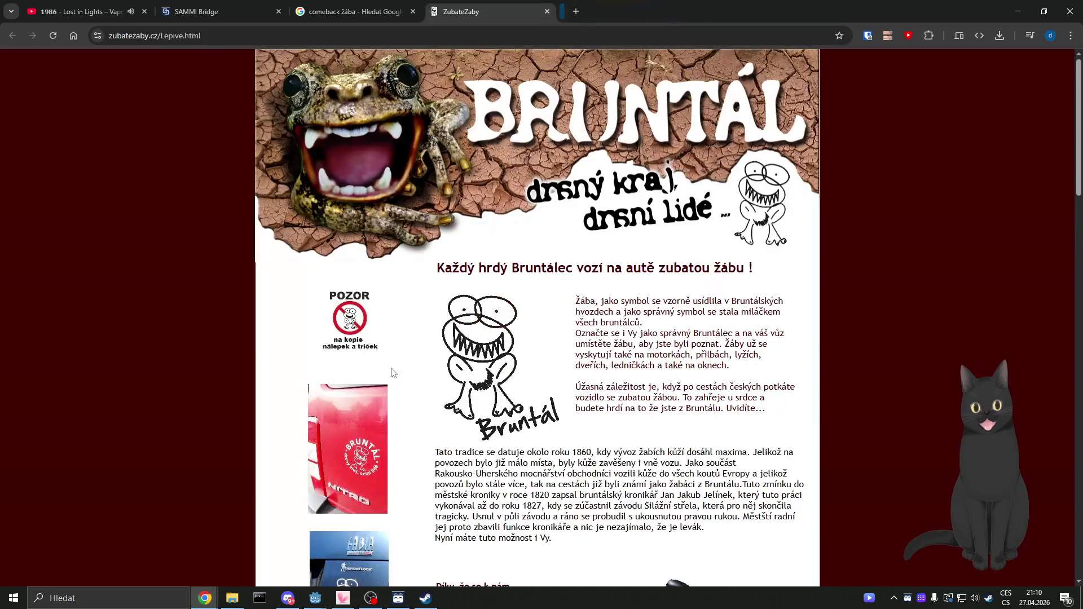
{"action": "scroll", "coordinate": [536, 316], "scroll_direction": "down", "scroll_amount": 20}
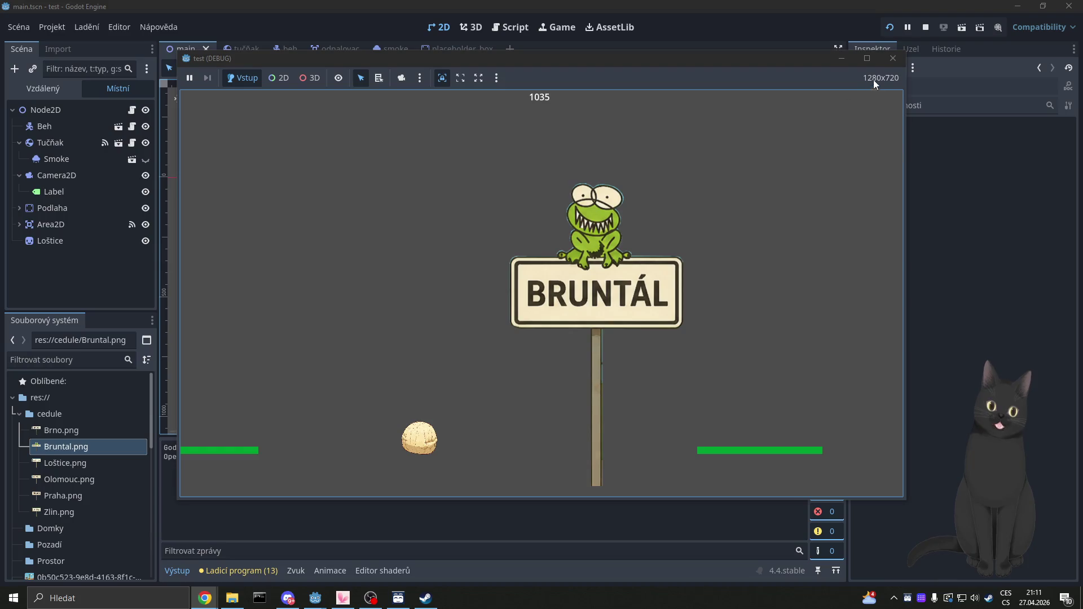
Step: Close the 'test (DEBUG)' game window to stop the running game
{"action": "left_click", "coordinate": [892, 58]}
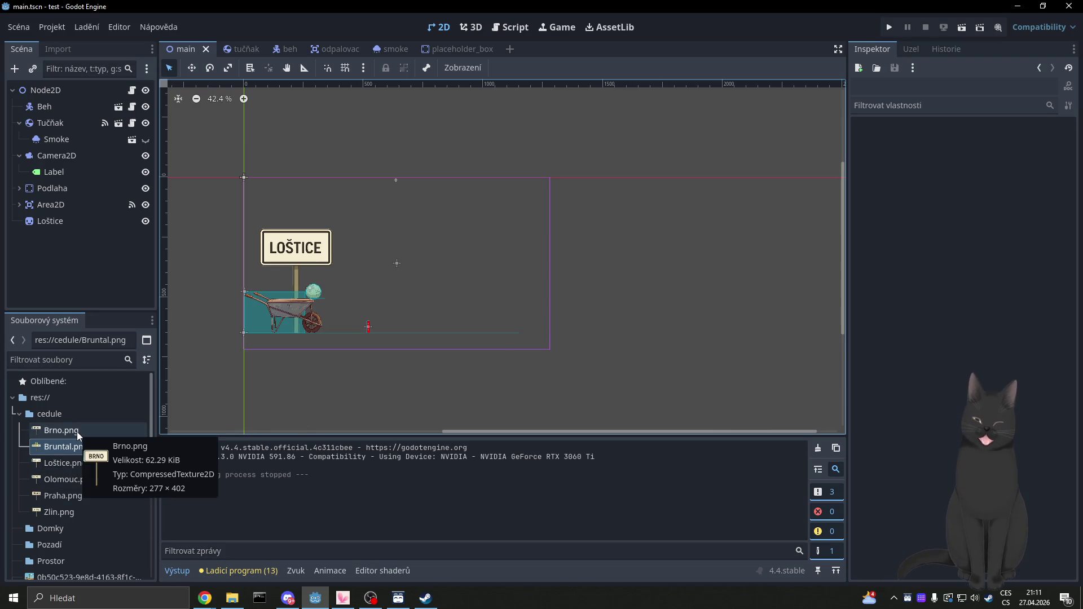
Step: Drop the 0b50c523 town PNG into the scene at (772, 512), scaled 0.83×0.7, then check its file details
{"action": "scroll", "coordinate": [77, 432], "scroll_direction": "down", "scroll_amount": 3}
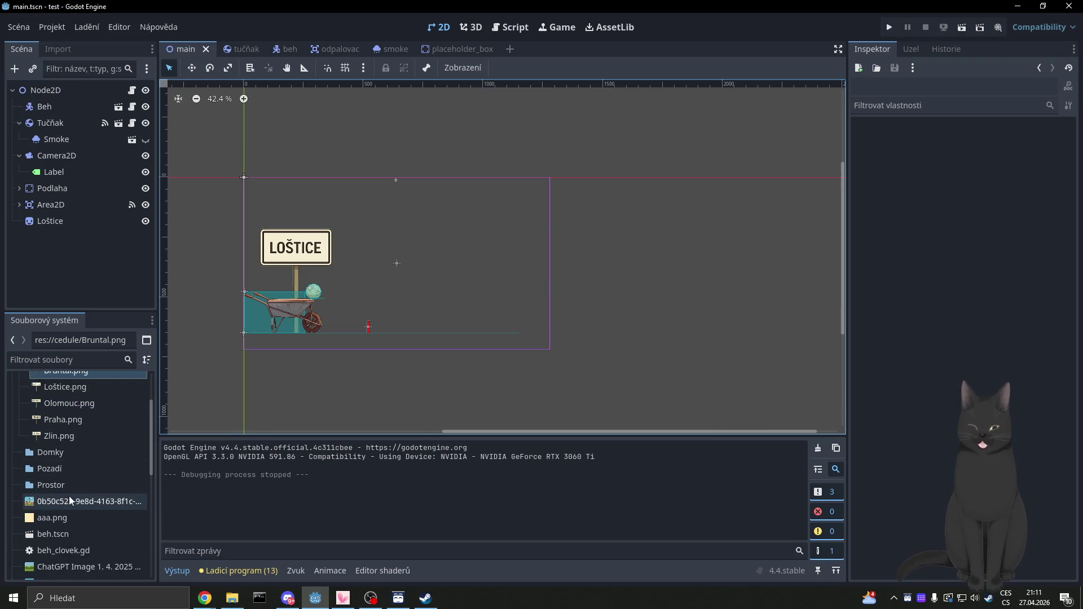
{"action": "left_click", "coordinate": [93, 501]}
{"action": "mouse_move", "coordinate": [92, 500]}
{"action": "left_mouse_down"}
{"action": "mouse_move", "coordinate": [411, 285]}
{"action": "mouse_move", "coordinate": [479, 281]}
{"action": "mouse_move", "coordinate": [469, 306]}
{"action": "left_mouse_up"}
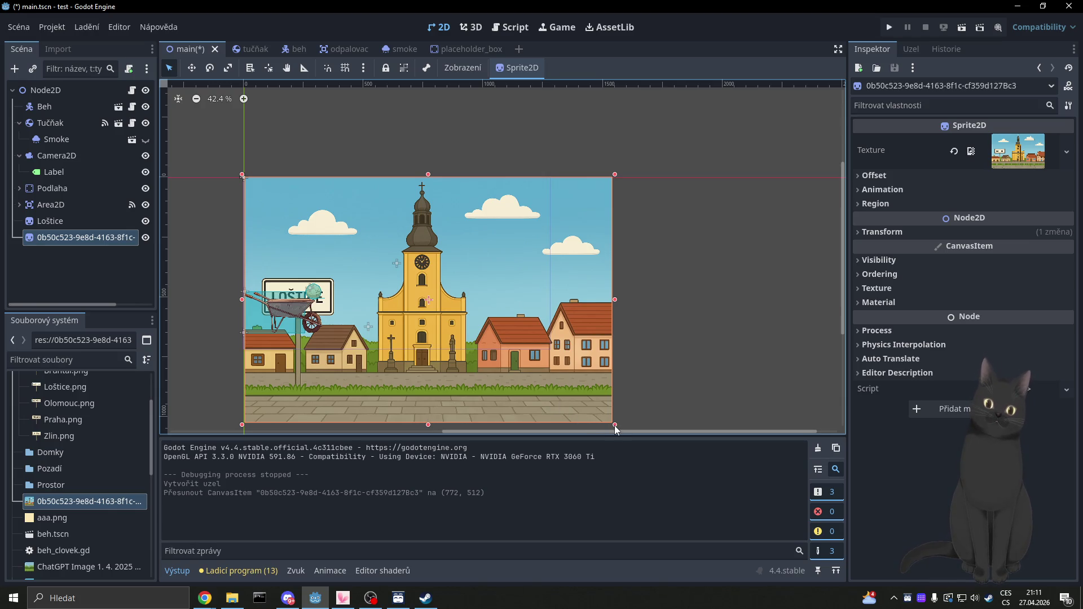
{"action": "left_click_drag", "start_coordinate": [615, 425], "coordinate": [553, 351]}
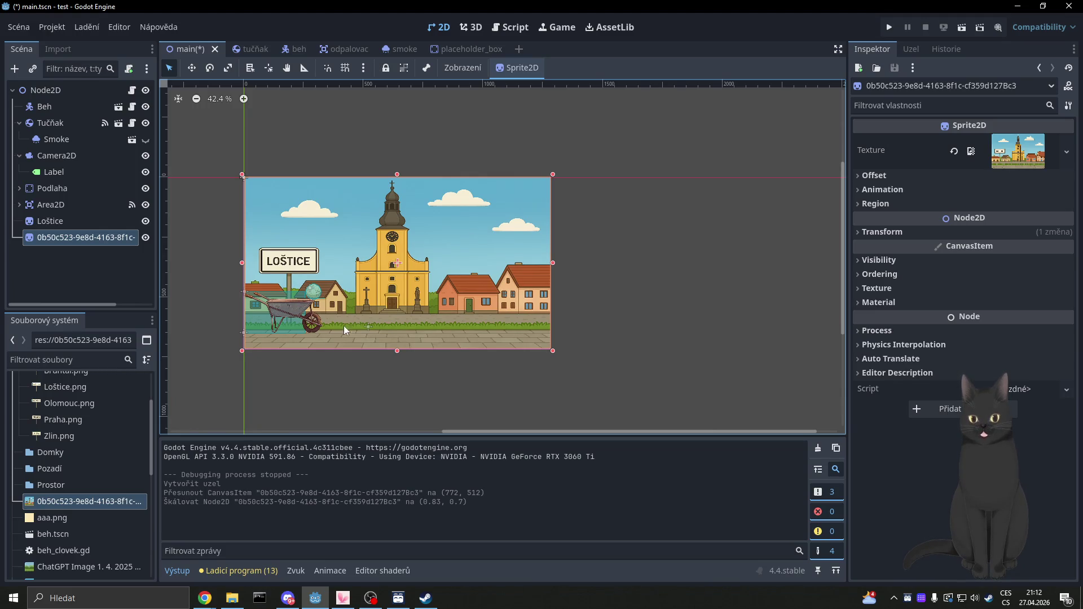
{"action": "left_click", "coordinate": [73, 517]}
{"action": "left_click", "coordinate": [79, 506]}
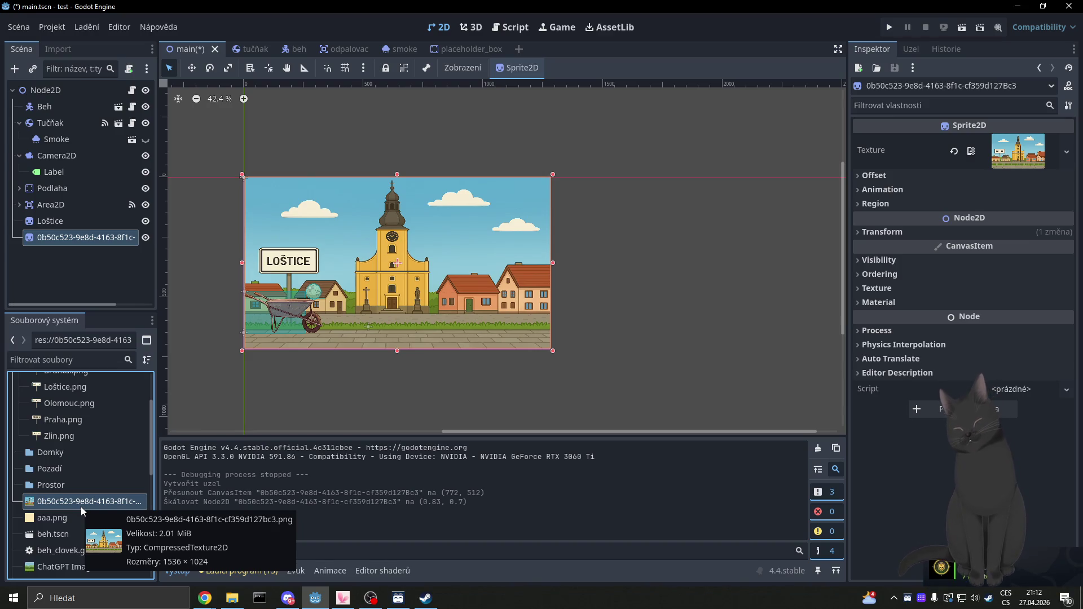
Step: Switch to the ZubateZaby tab in Chrome and close it
{"action": "mouse_move", "coordinate": [205, 598]}
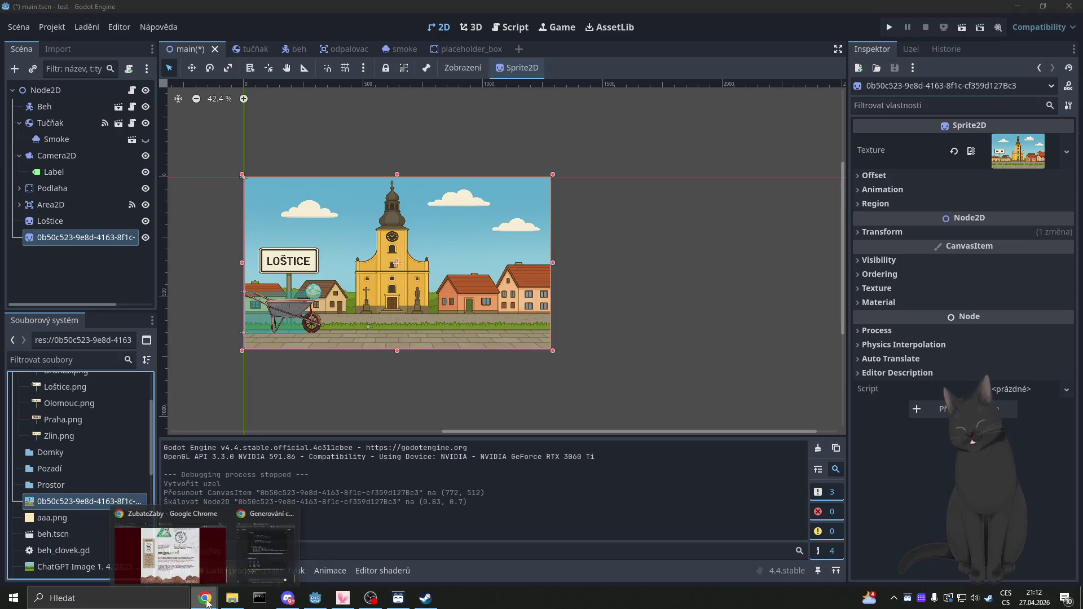
{"action": "left_click", "coordinate": [181, 563]}
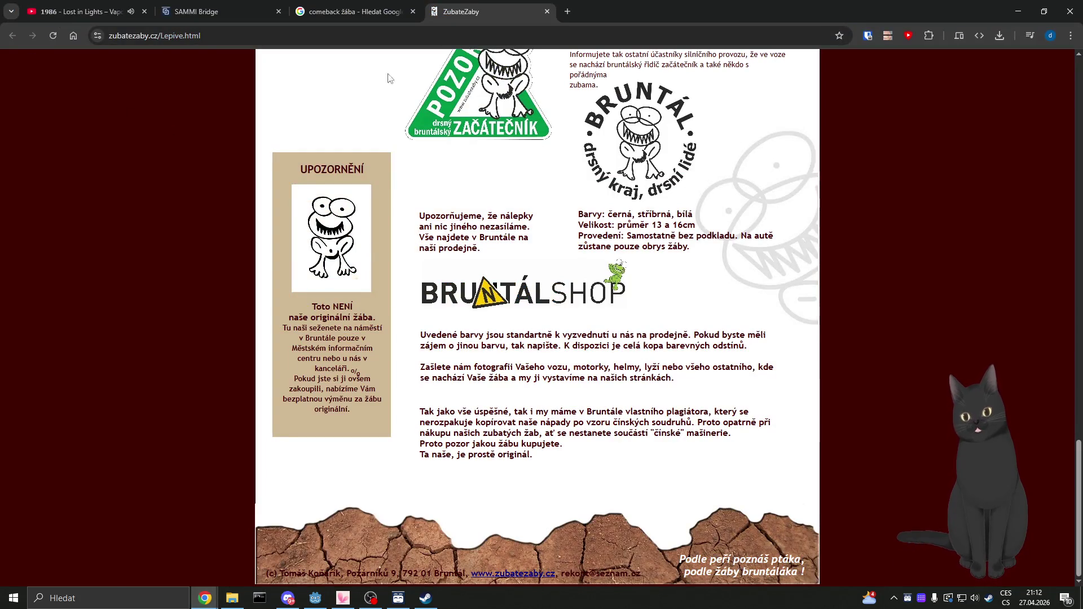
{"action": "left_click", "coordinate": [548, 11]}
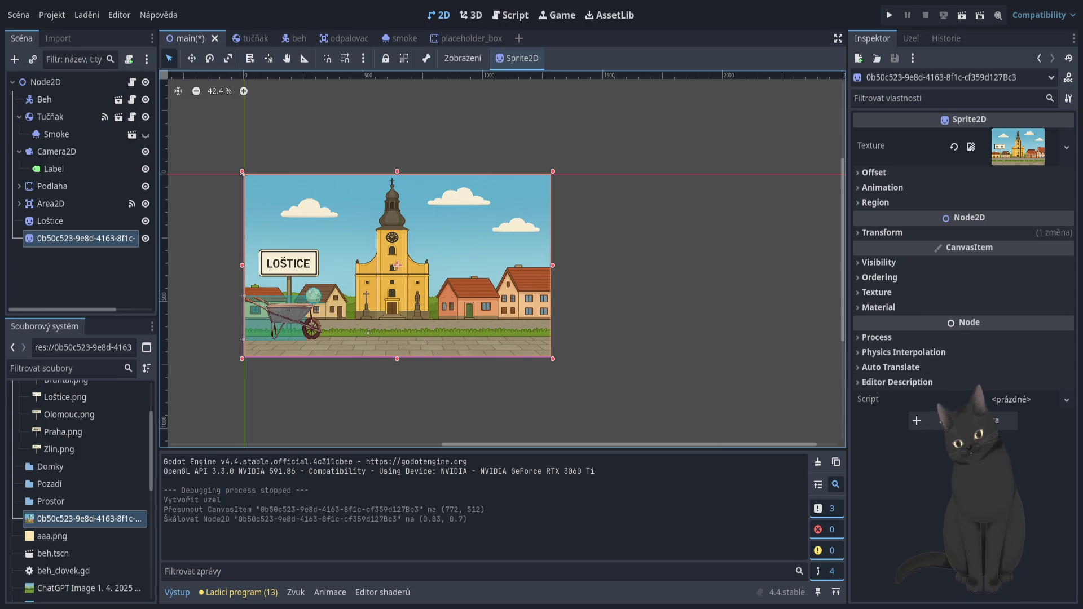
{"action": "scroll", "coordinate": [85, 485], "scroll_direction": "up", "scroll_amount": 2}
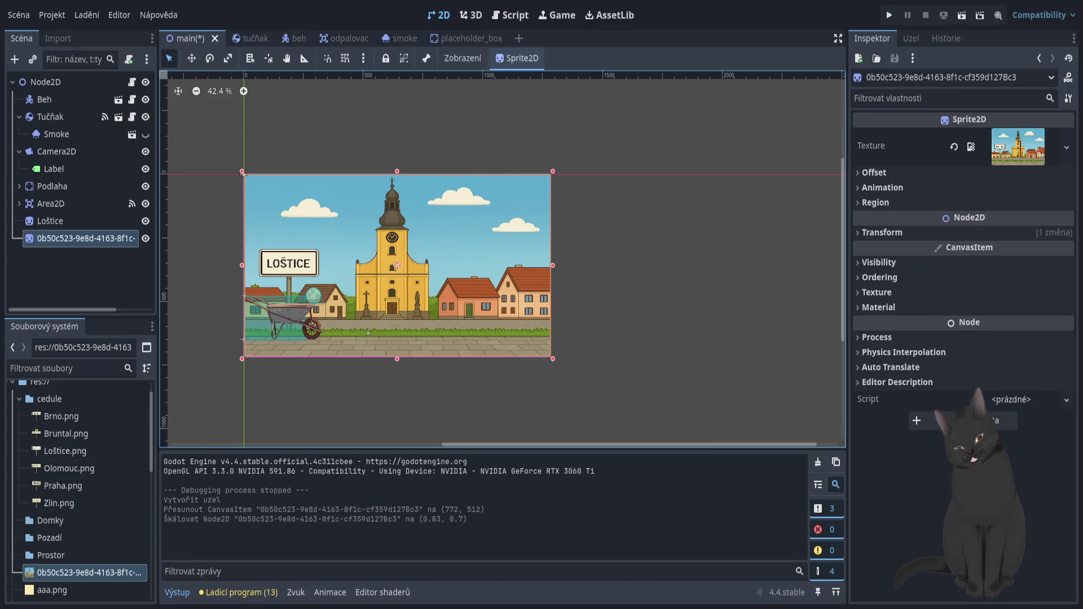
{"action": "left_click", "coordinate": [509, 15]}
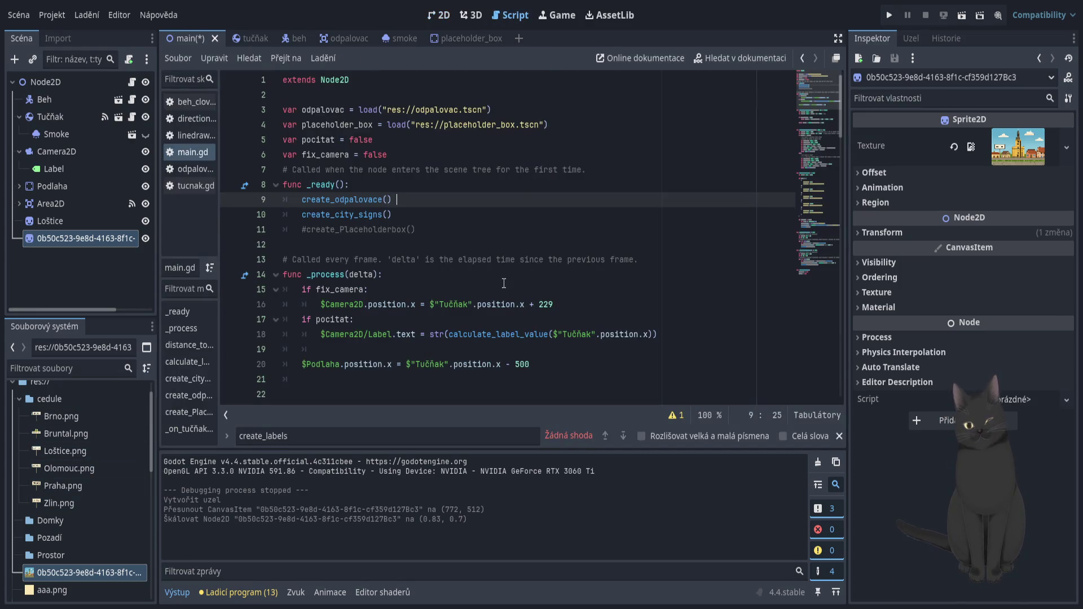
{"action": "scroll", "coordinate": [476, 258], "scroll_direction": "down", "scroll_amount": 18}
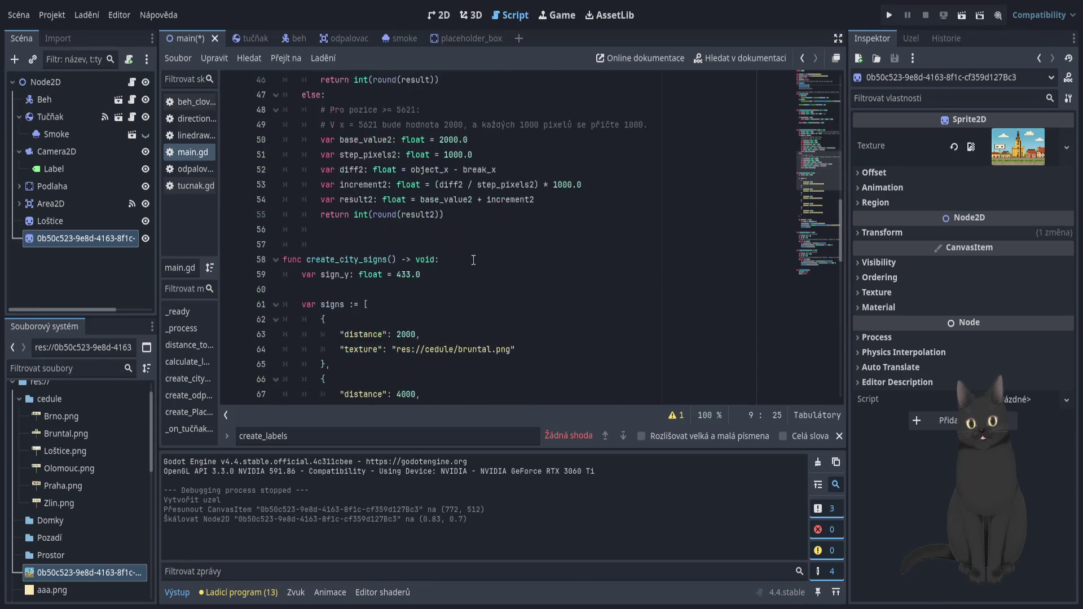
{"action": "scroll", "coordinate": [484, 279], "scroll_direction": "down", "scroll_amount": 2}
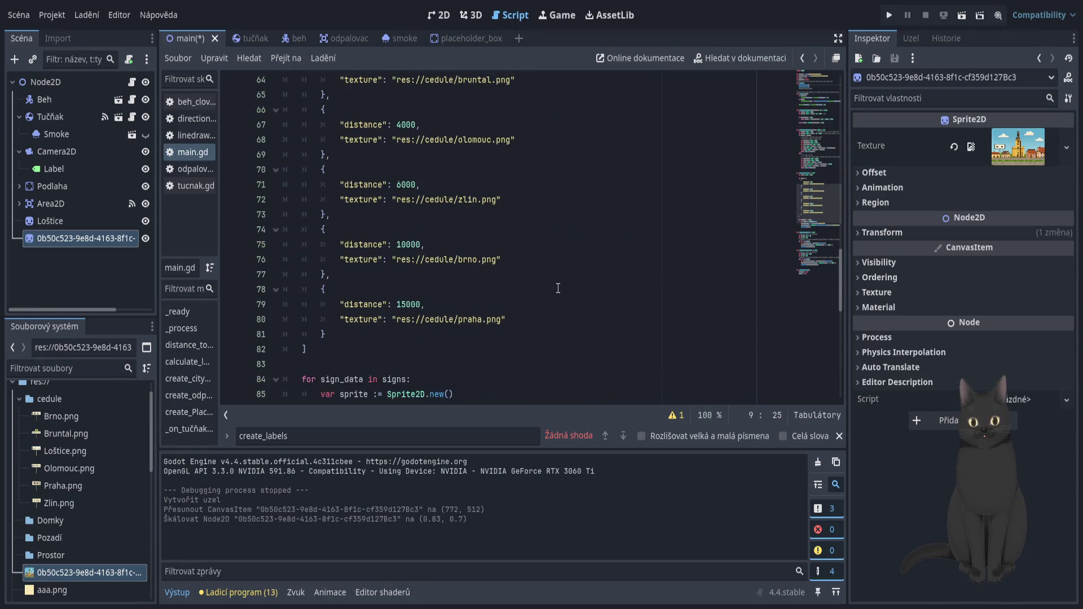
{"action": "scroll", "coordinate": [558, 289], "scroll_direction": "up", "scroll_amount": 1}
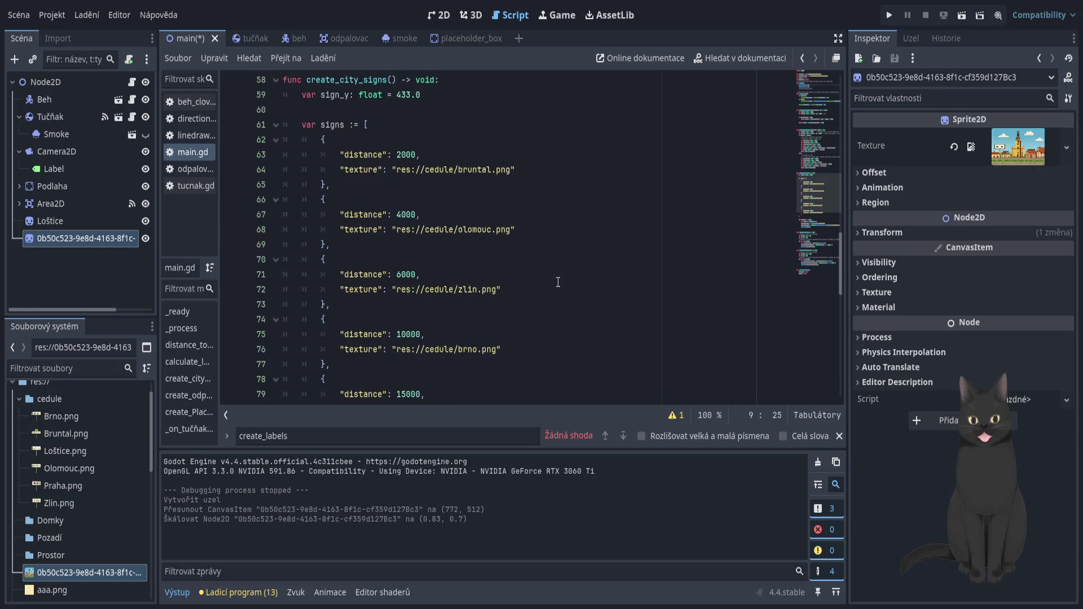
{"action": "scroll", "coordinate": [559, 282], "scroll_direction": "down", "scroll_amount": 2}
{"action": "scroll", "coordinate": [557, 283], "scroll_direction": "up", "scroll_amount": 2}
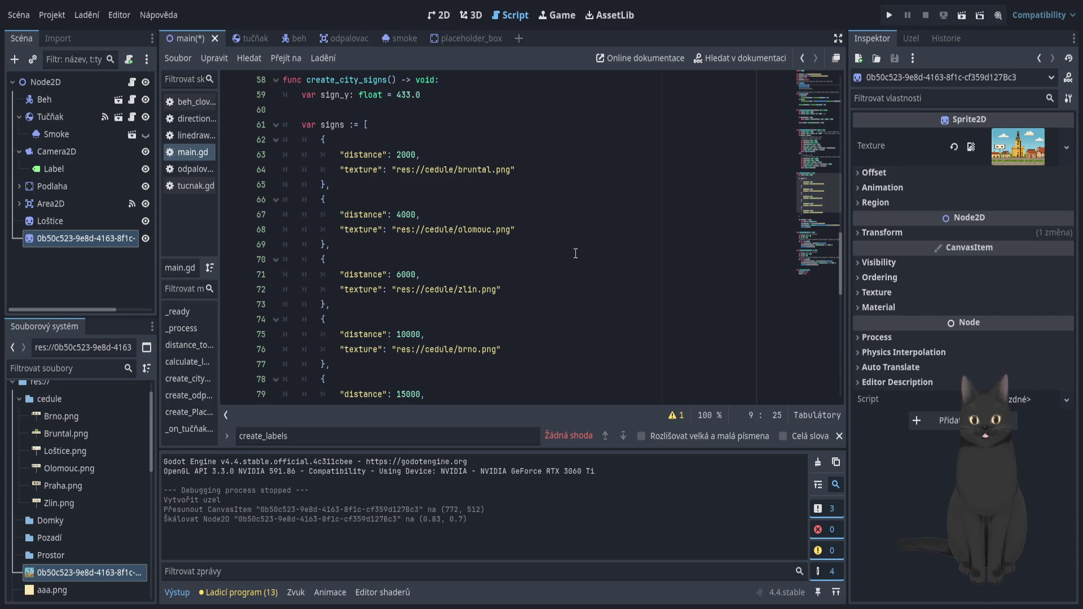
{"action": "mouse_move", "coordinate": [534, 291]}
{"action": "left_mouse_down"}
{"action": "mouse_move", "coordinate": [391, 291]}
{"action": "mouse_move", "coordinate": [299, 274]}
{"action": "left_mouse_up"}
{"action": "left_click", "coordinate": [466, 320]}
{"action": "mouse_move", "coordinate": [552, 331]}
{"action": "left_mouse_down"}
{"action": "mouse_move", "coordinate": [559, 353]}
{"action": "mouse_move", "coordinate": [573, 286]}
{"action": "left_mouse_up"}
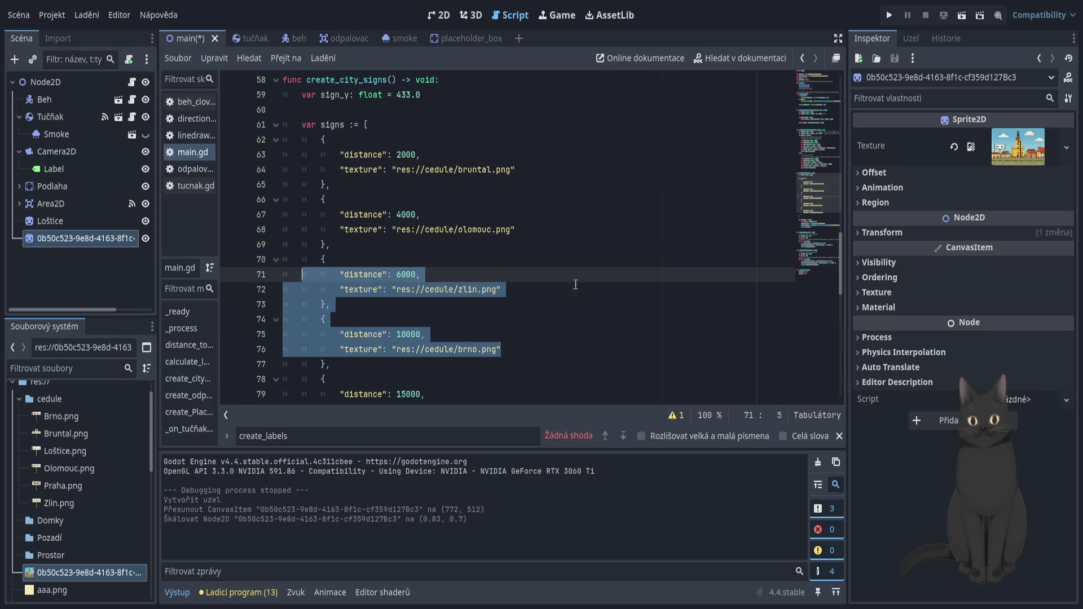
{"action": "left_click", "coordinate": [586, 284]}
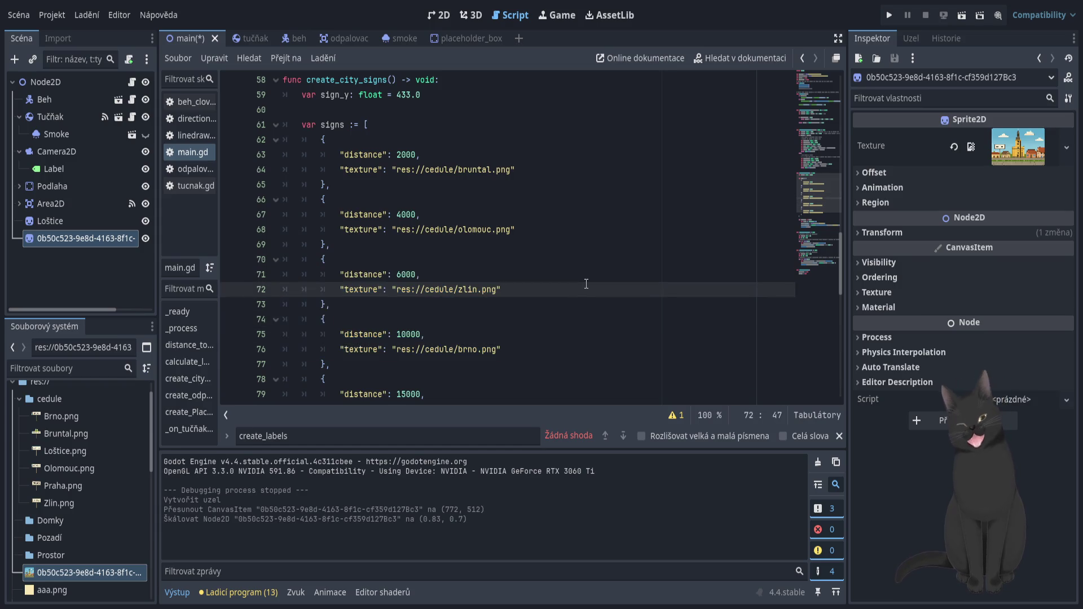
{"action": "scroll", "coordinate": [568, 261], "scroll_direction": "down", "scroll_amount": 8}
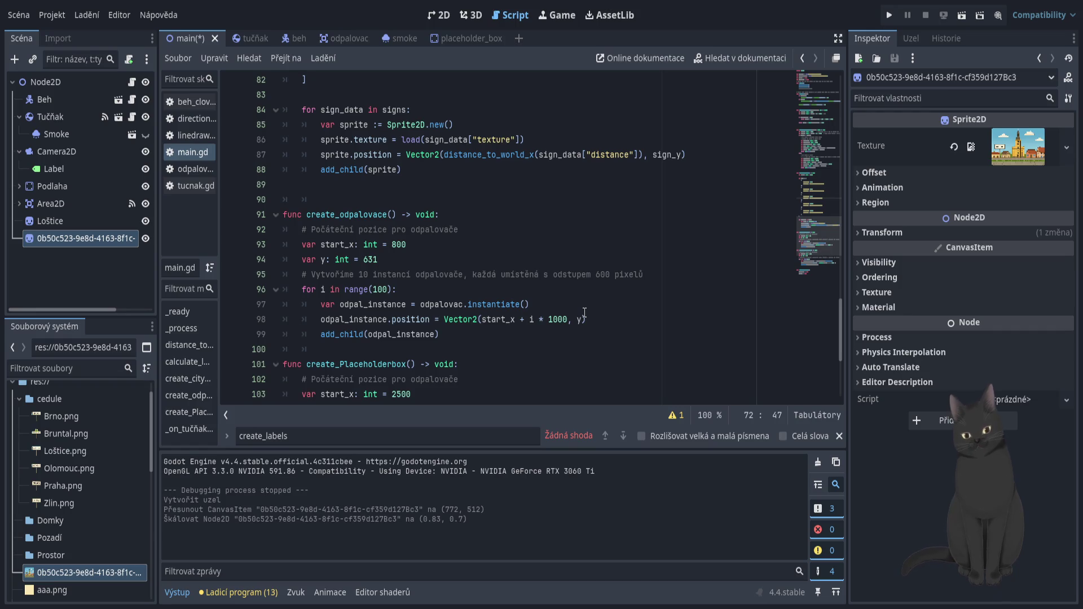
{"action": "left_click", "coordinate": [441, 17]}
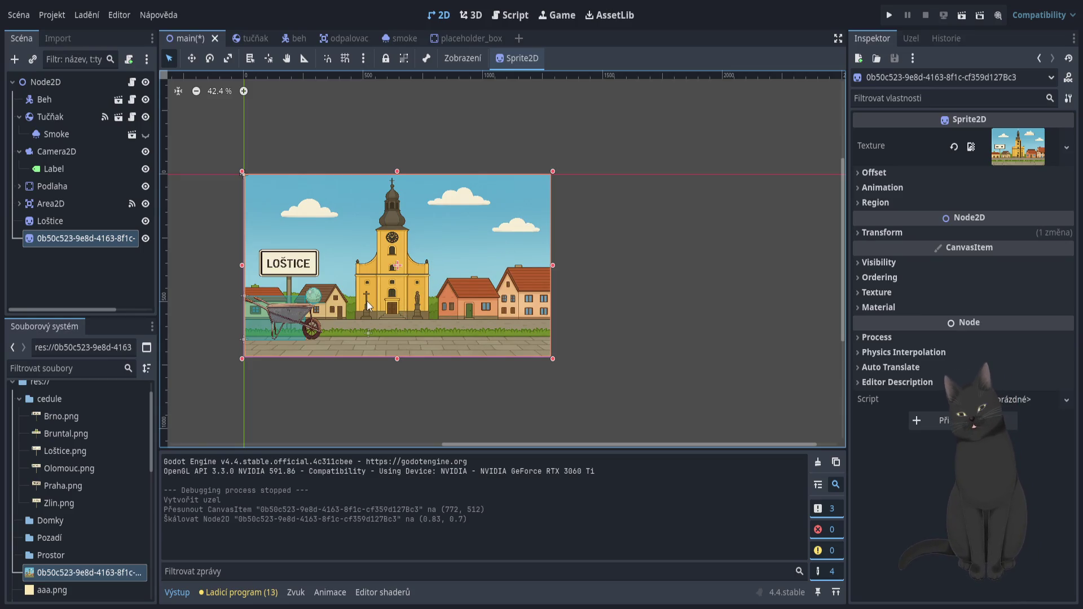
Step: Open main.gd in the Script editor, read through it, then return to the 2D view
{"action": "mouse_move", "coordinate": [362, 334]}
{"action": "left_mouse_down"}
{"action": "mouse_move", "coordinate": [364, 390]}
{"action": "mouse_move", "coordinate": [363, 346]}
{"action": "left_mouse_up"}
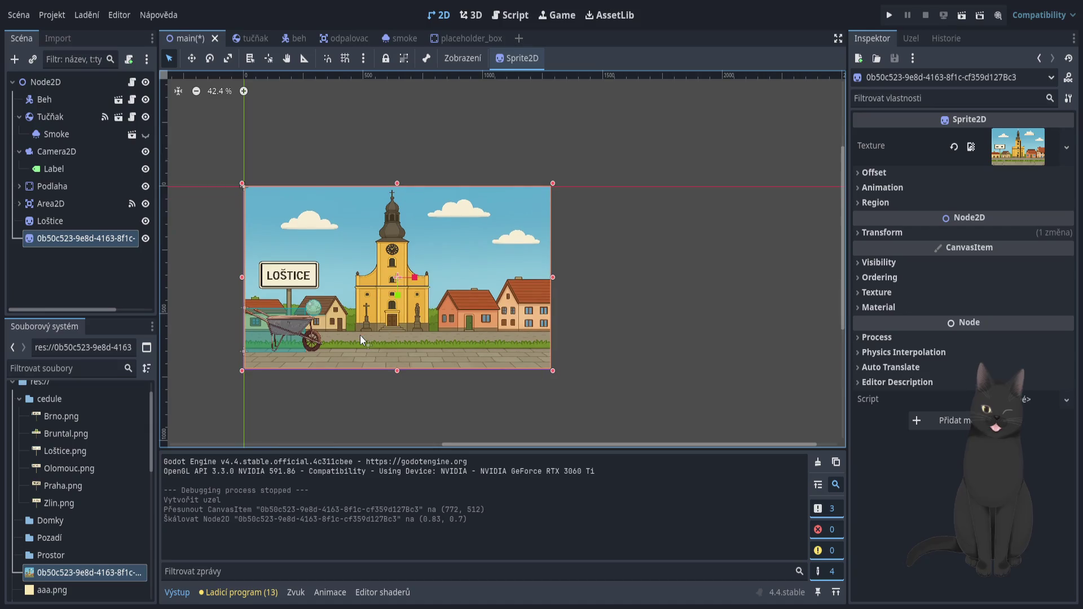
{"action": "scroll", "coordinate": [384, 361], "scroll_direction": "up", "scroll_amount": 2}
{"action": "scroll", "coordinate": [381, 345], "scroll_direction": "down", "scroll_amount": 5}
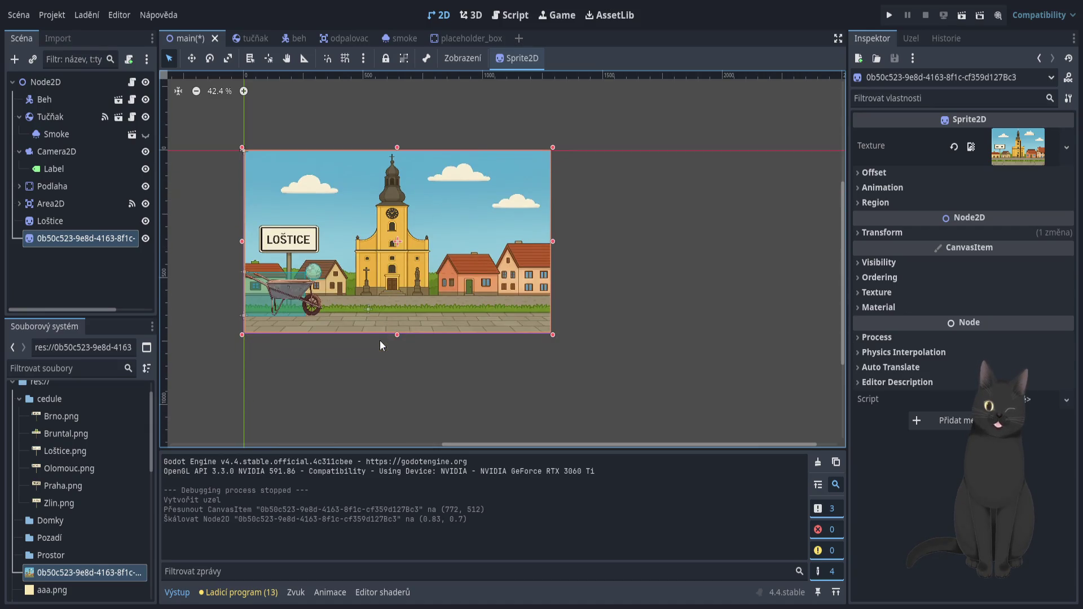
{"action": "scroll", "coordinate": [347, 294], "scroll_direction": "down", "scroll_amount": 1}
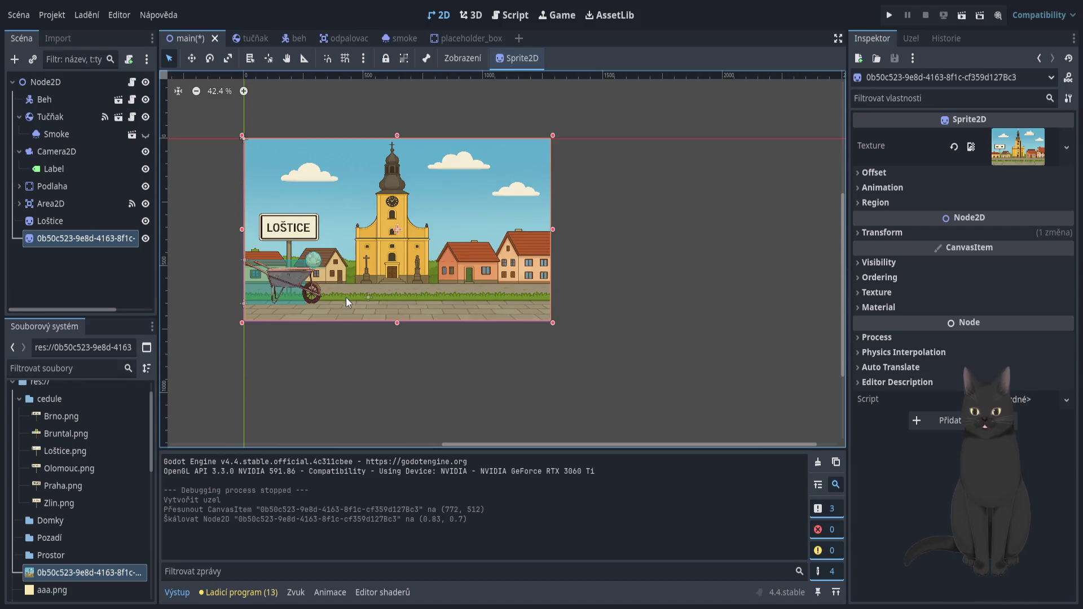
{"action": "left_click", "coordinate": [501, 17]}
{"action": "scroll", "coordinate": [535, 320], "scroll_direction": "up", "scroll_amount": 9}
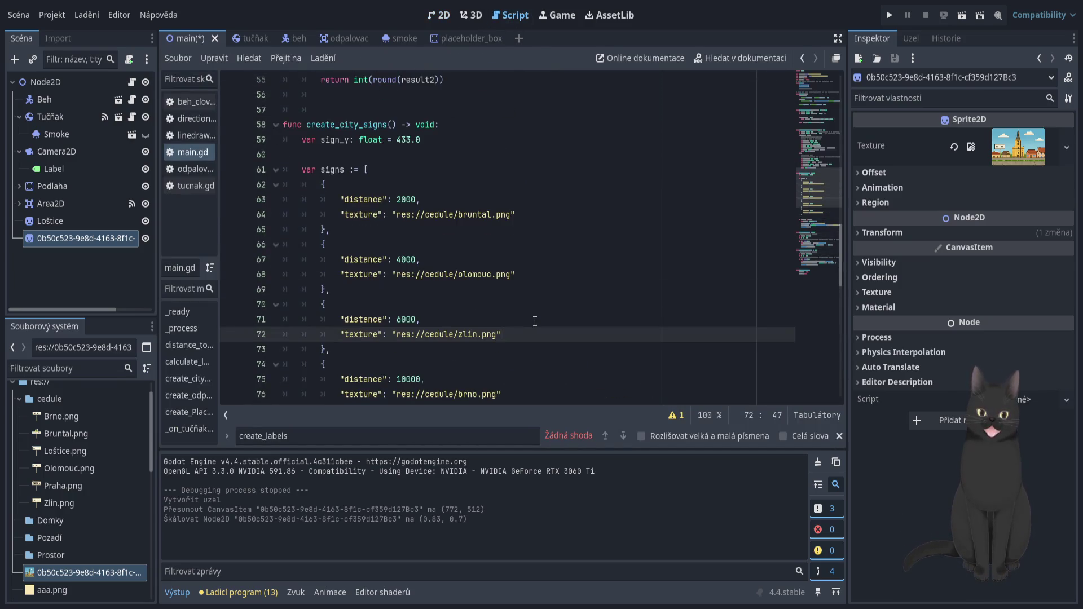
{"action": "scroll", "coordinate": [535, 320], "scroll_direction": "up", "scroll_amount": 18}
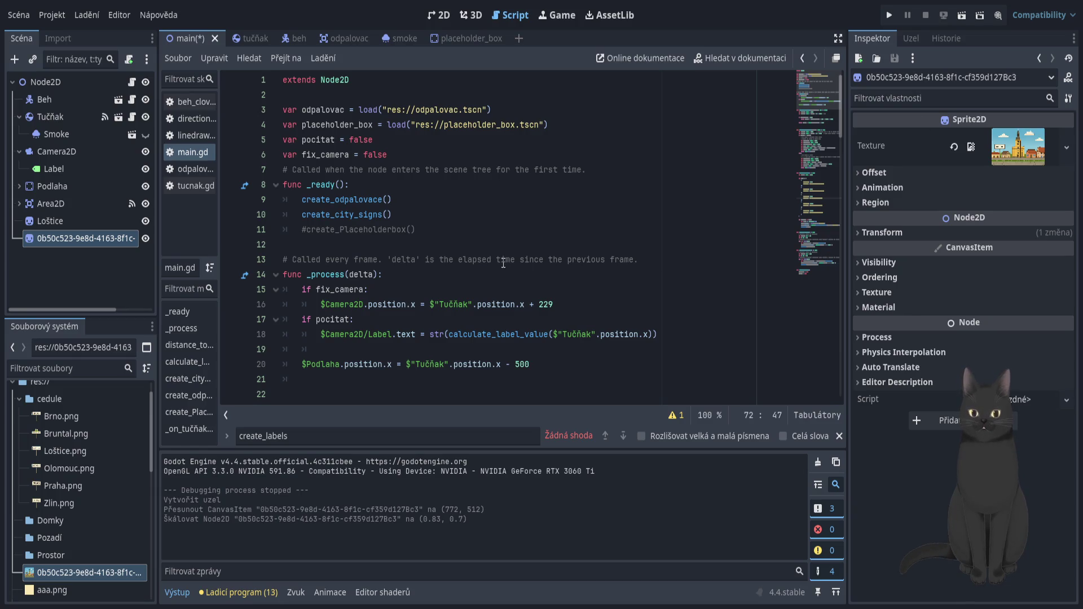
{"action": "scroll", "coordinate": [504, 261], "scroll_direction": "down", "scroll_amount": 4}
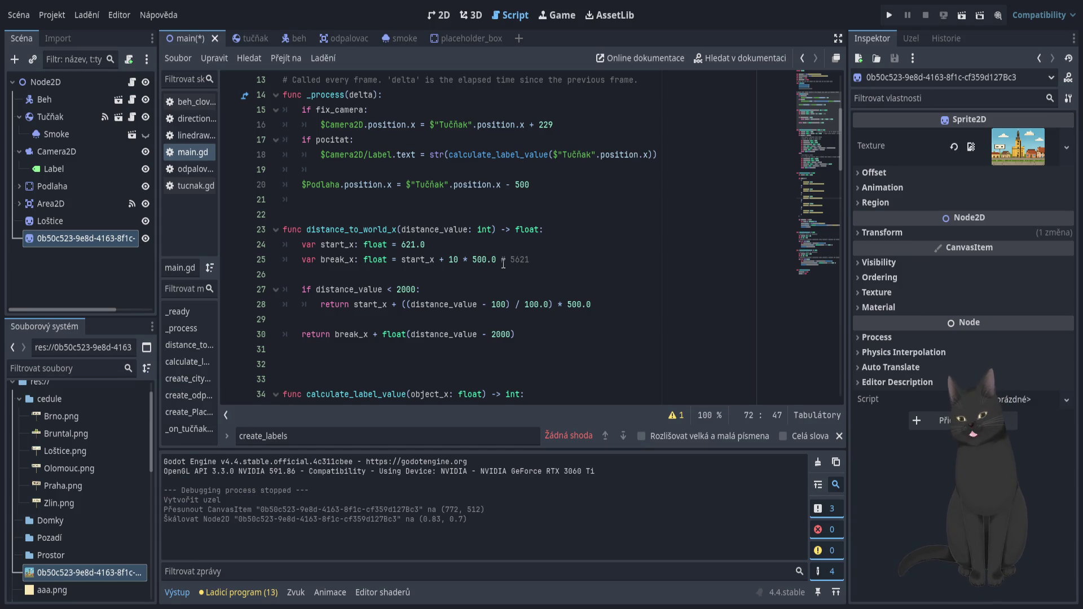
{"action": "scroll", "coordinate": [504, 263], "scroll_direction": "down", "scroll_amount": 6}
{"action": "left_click", "coordinate": [440, 16]}
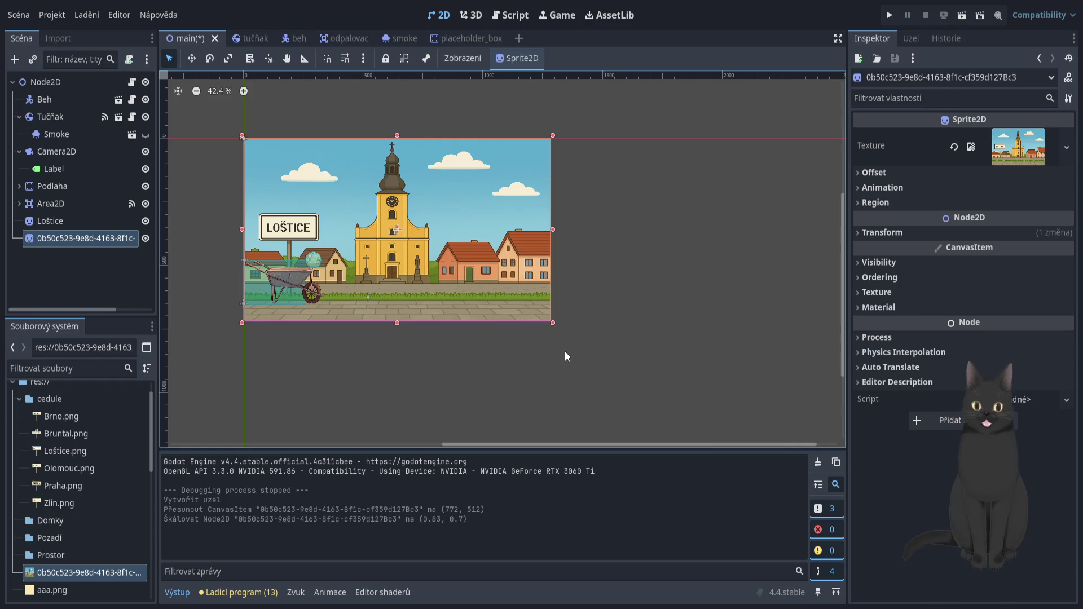
Step: Try the forest landscape image as a sprite, delete it, and select the town background sprite
{"action": "left_click", "coordinate": [19, 397]}
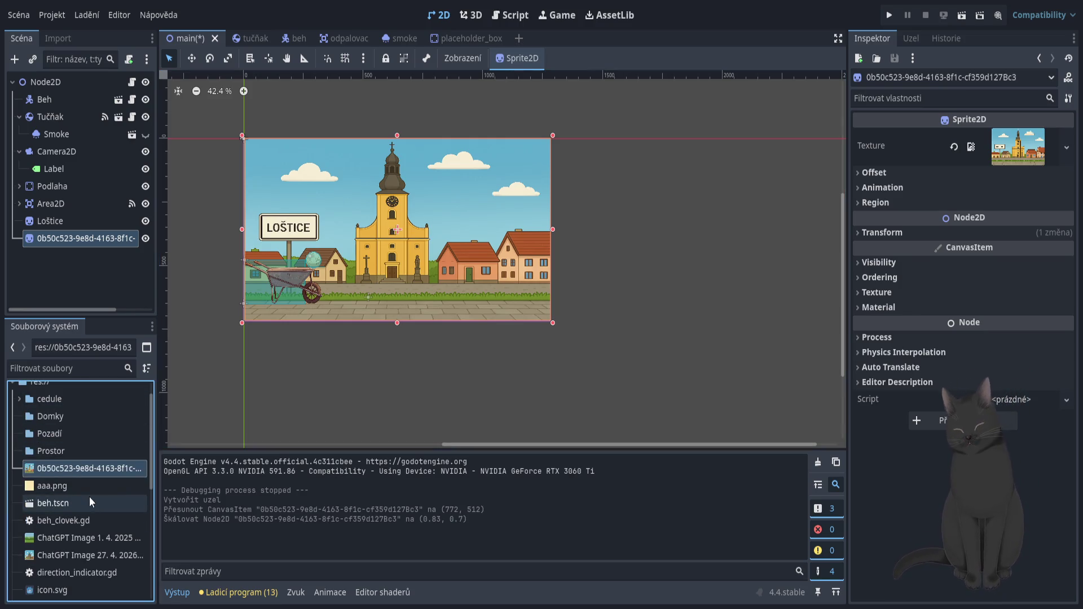
{"action": "scroll", "coordinate": [89, 497], "scroll_direction": "down", "scroll_amount": 3}
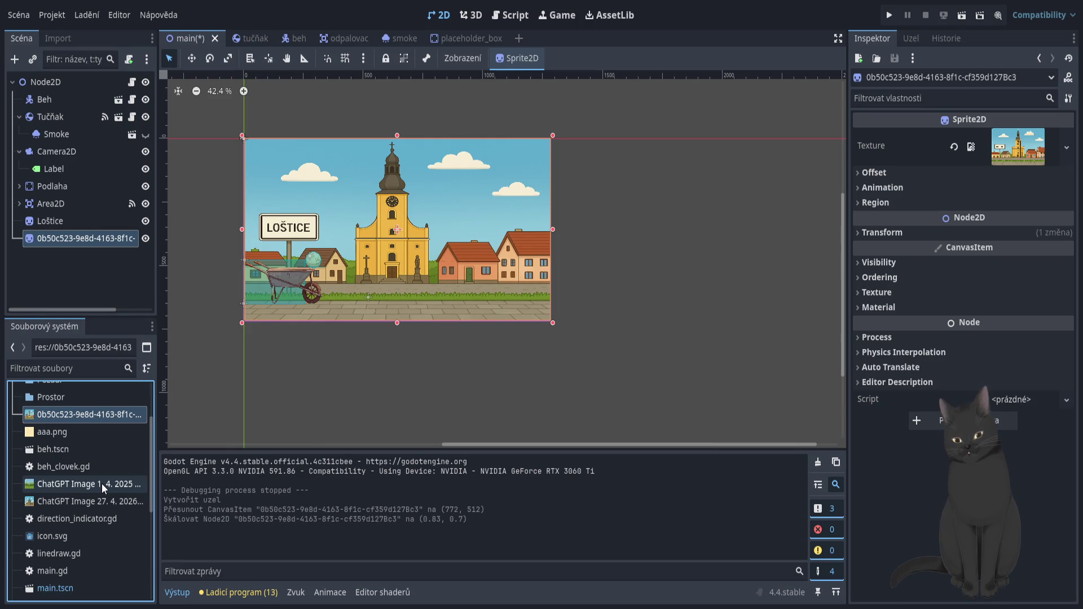
{"action": "left_click", "coordinate": [101, 483]}
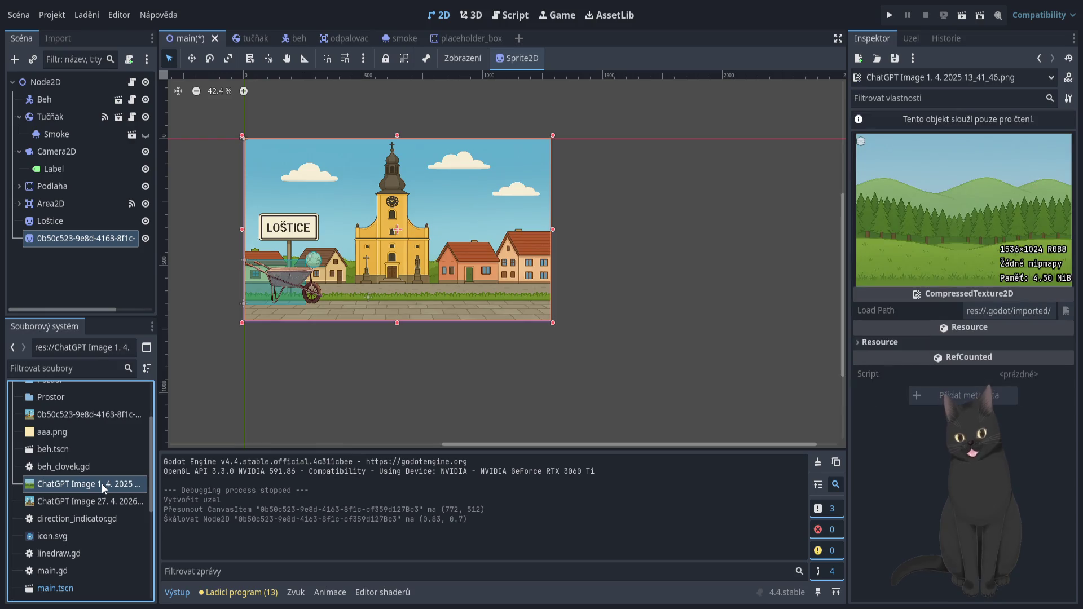
{"action": "mouse_move", "coordinate": [102, 483]}
{"action": "left_mouse_down"}
{"action": "mouse_move", "coordinate": [615, 306]}
{"action": "mouse_move", "coordinate": [620, 316]}
{"action": "left_mouse_up"}
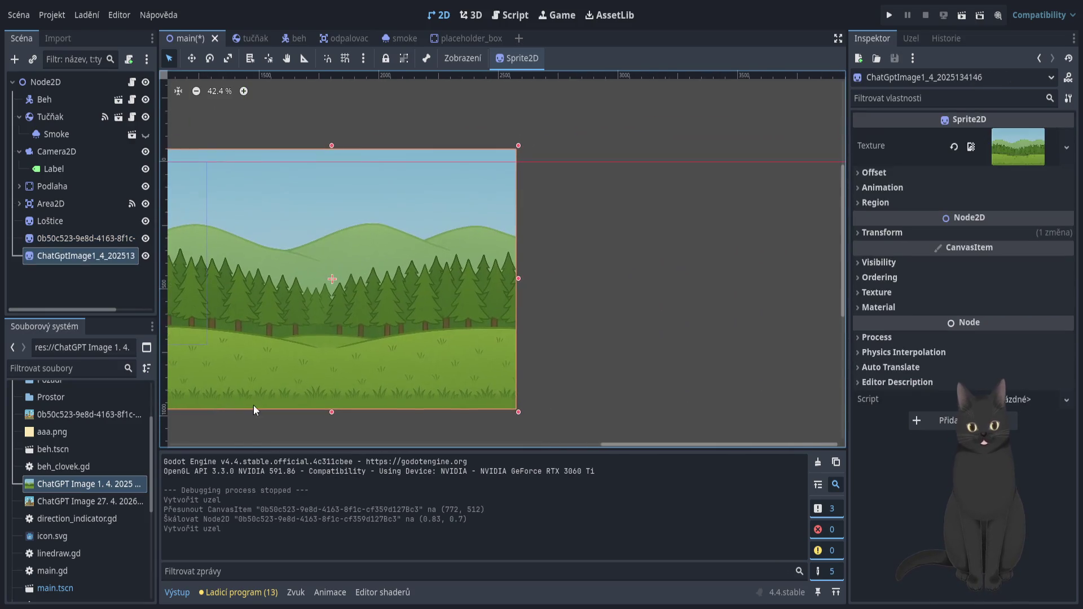
{"action": "mouse_move", "coordinate": [338, 351]}
{"action": "left_mouse_down"}
{"action": "mouse_move", "coordinate": [544, 358]}
{"action": "mouse_move", "coordinate": [515, 360]}
{"action": "left_mouse_up"}
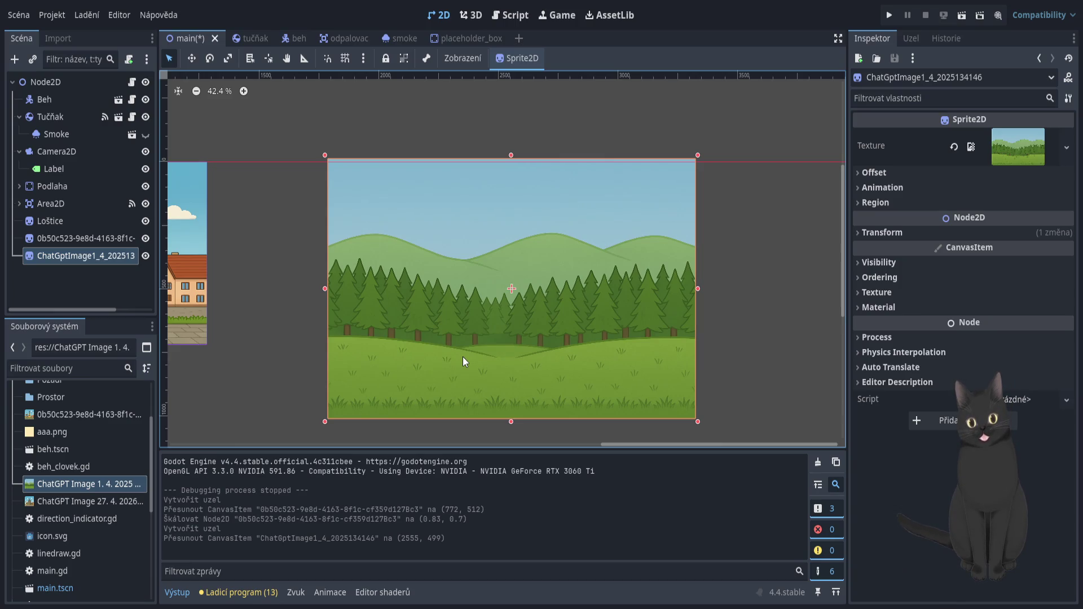
{"action": "key", "text": "Delete"}
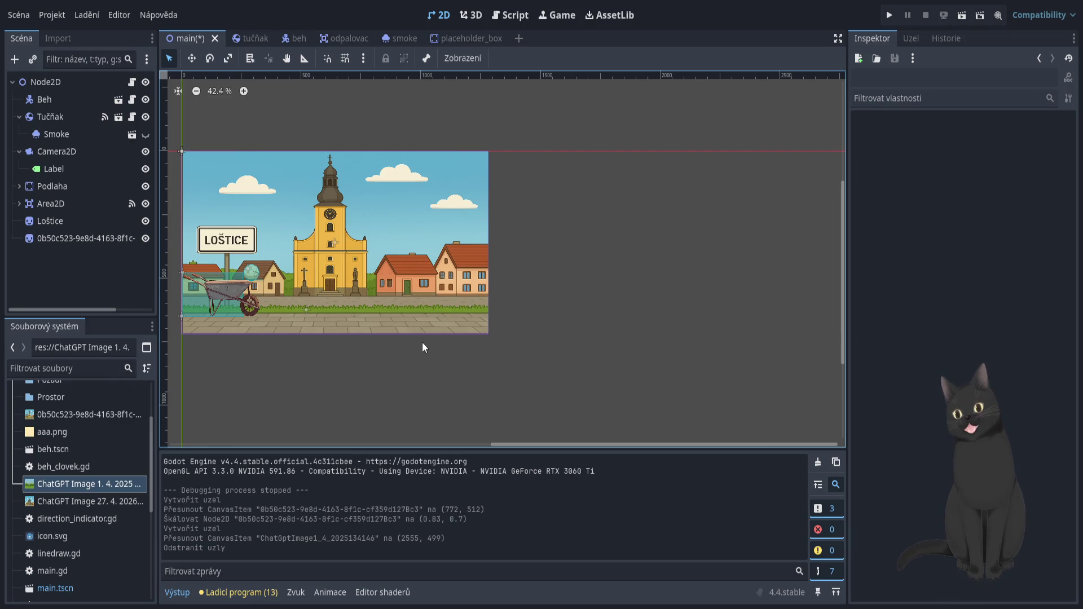
{"action": "scroll", "coordinate": [398, 367], "scroll_direction": "left", "scroll_amount": 3}
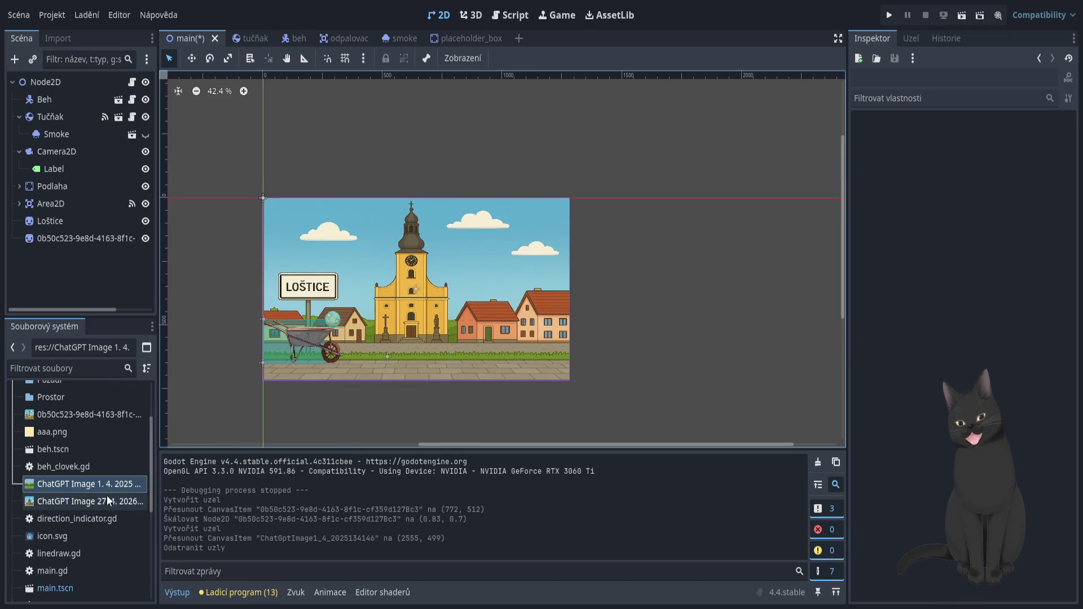
{"action": "left_click", "coordinate": [100, 243]}
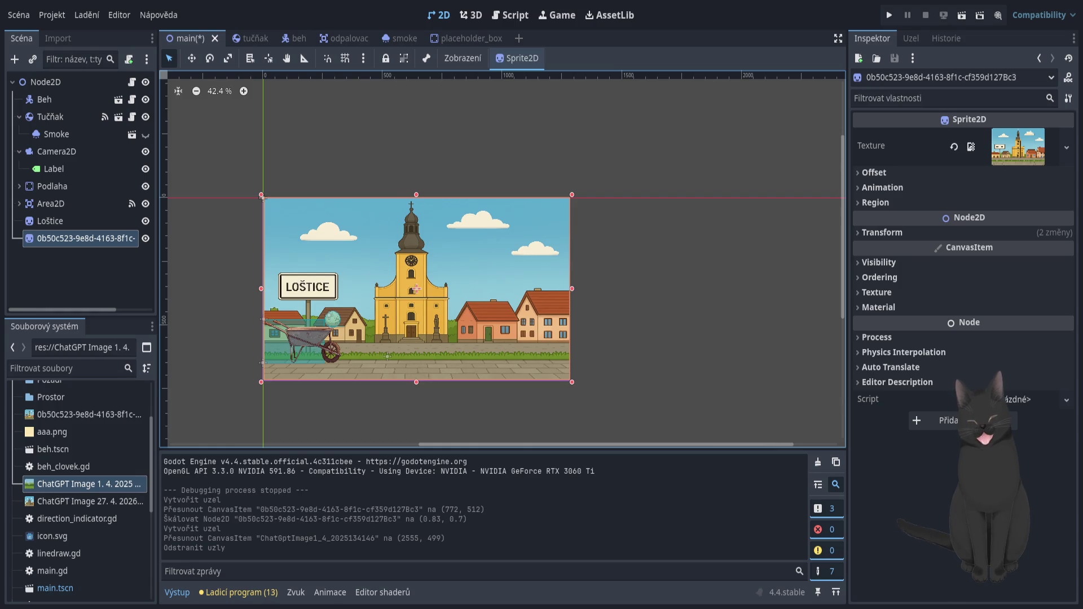
Step: Scroll back up in the editor
{"action": "scroll", "coordinate": [107, 502], "scroll_direction": "up", "scroll_amount": 3}
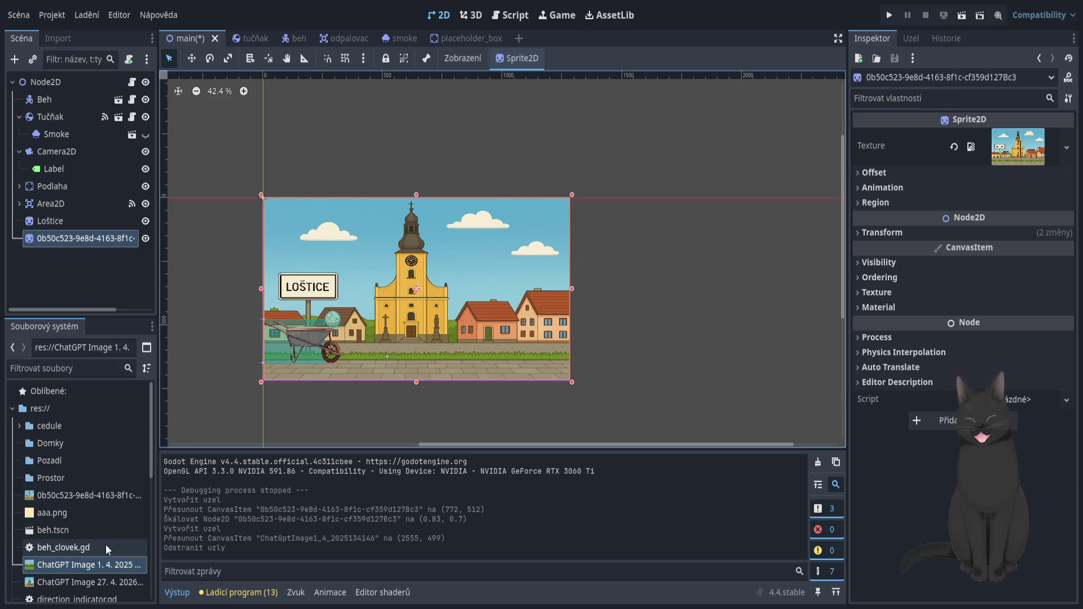
Step: Inspect the ChatGPT Image 27. 4. 2026 texture, then select the 0b50c523 town image file
{"action": "scroll", "coordinate": [106, 544], "scroll_direction": "down", "scroll_amount": 1}
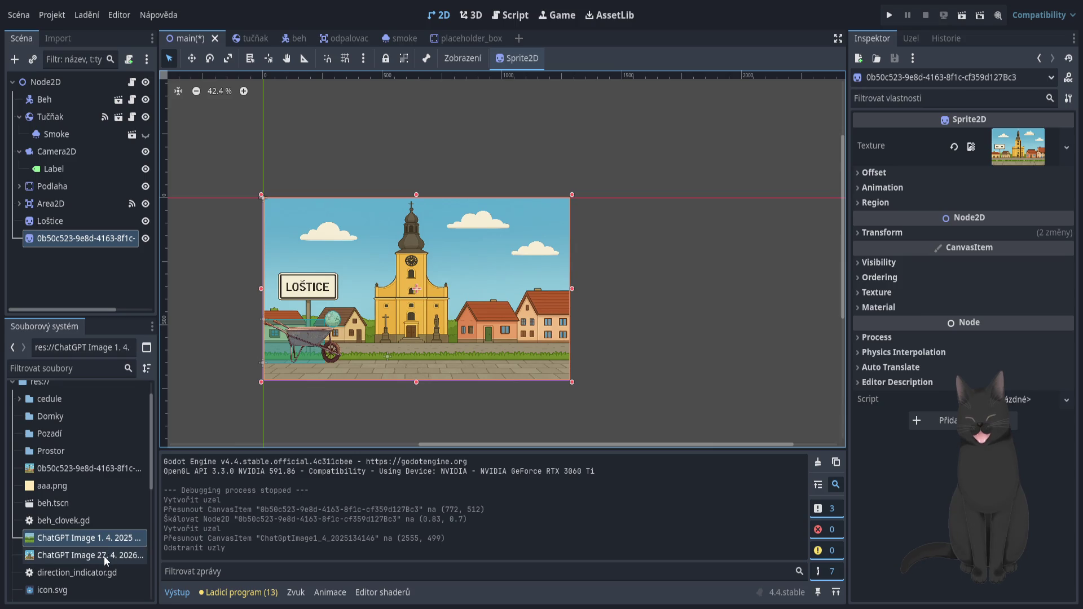
{"action": "left_click", "coordinate": [104, 556]}
{"action": "double_click", "coordinate": [102, 556]}
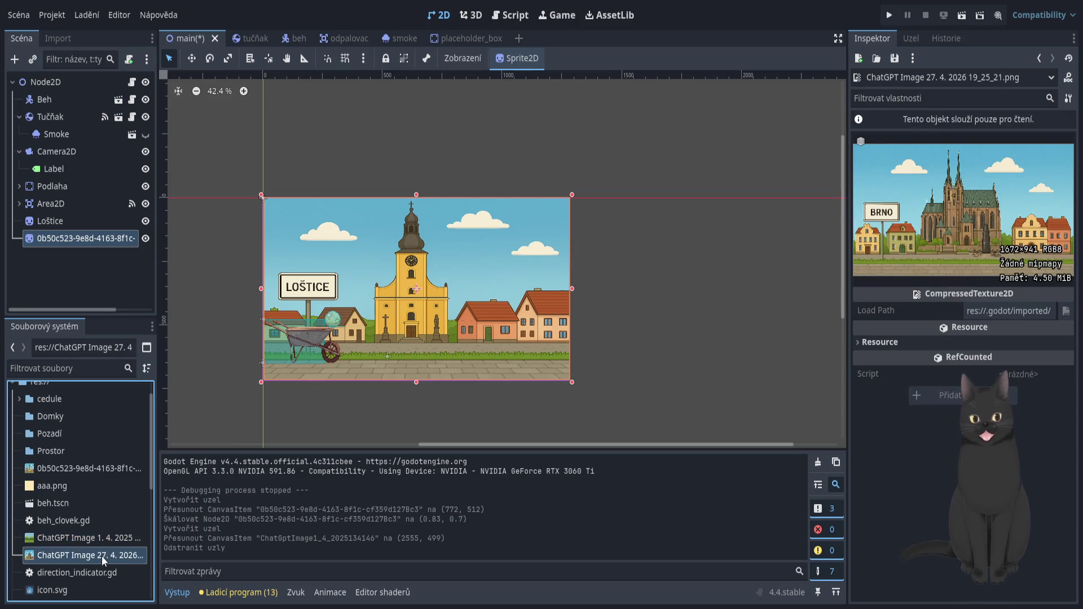
{"action": "scroll", "coordinate": [99, 541], "scroll_direction": "up", "scroll_amount": 1}
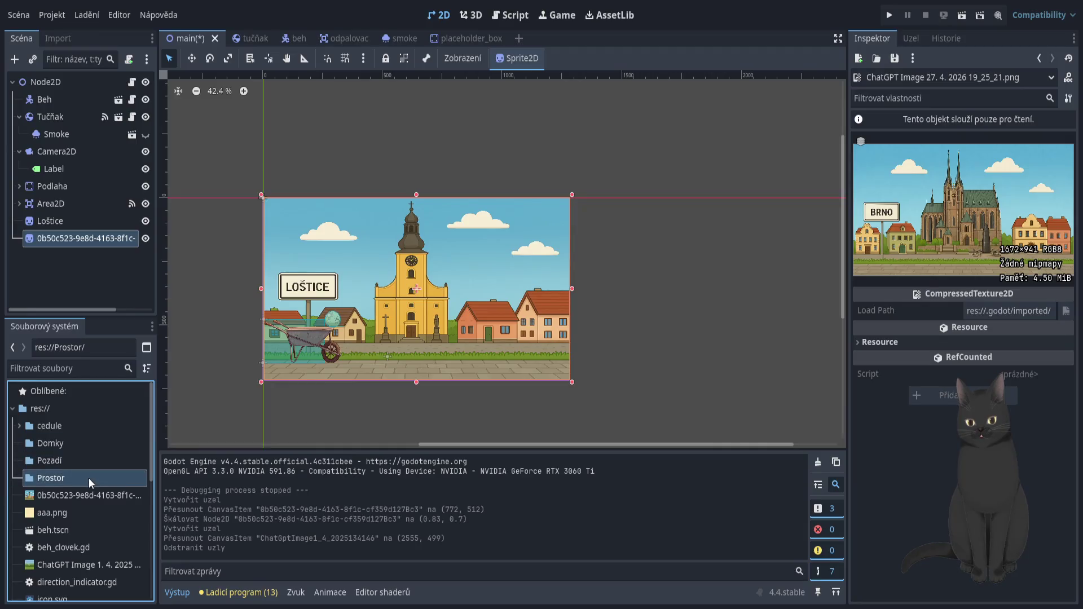
{"action": "left_click", "coordinate": [82, 433]}
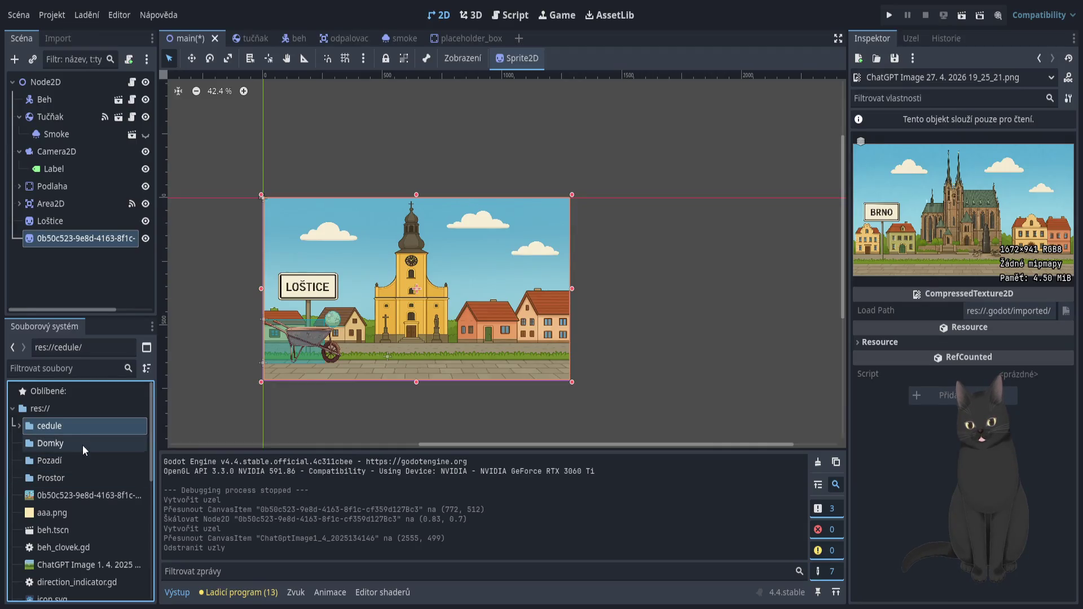
{"action": "left_click", "coordinate": [93, 494]}
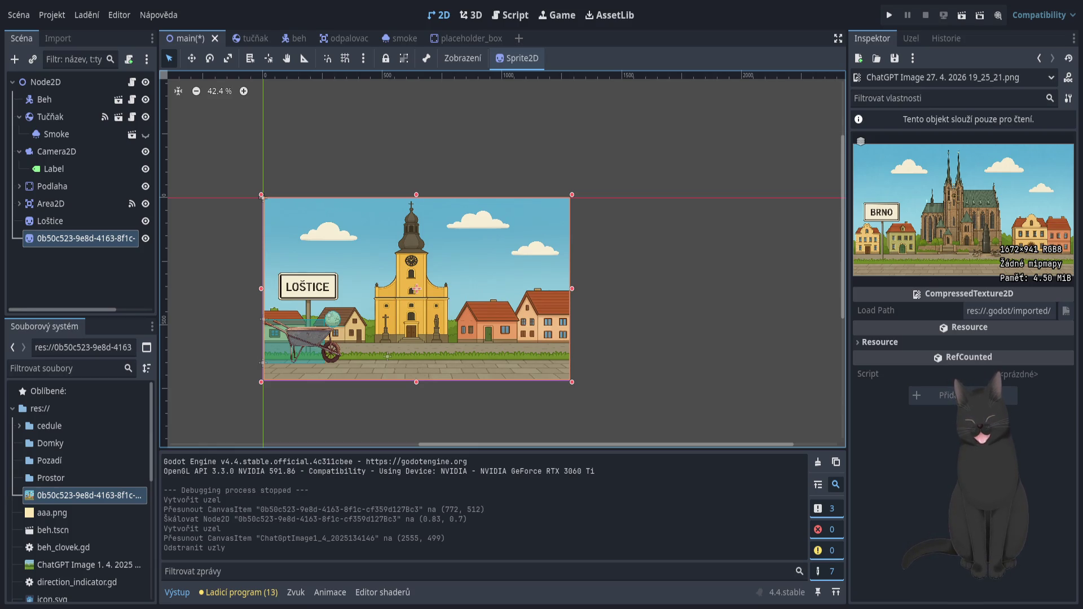
Step: Paste the town image and send the request to split it into separate background-free layers for the game
{"action": "key", "text": "alt+Tab"}
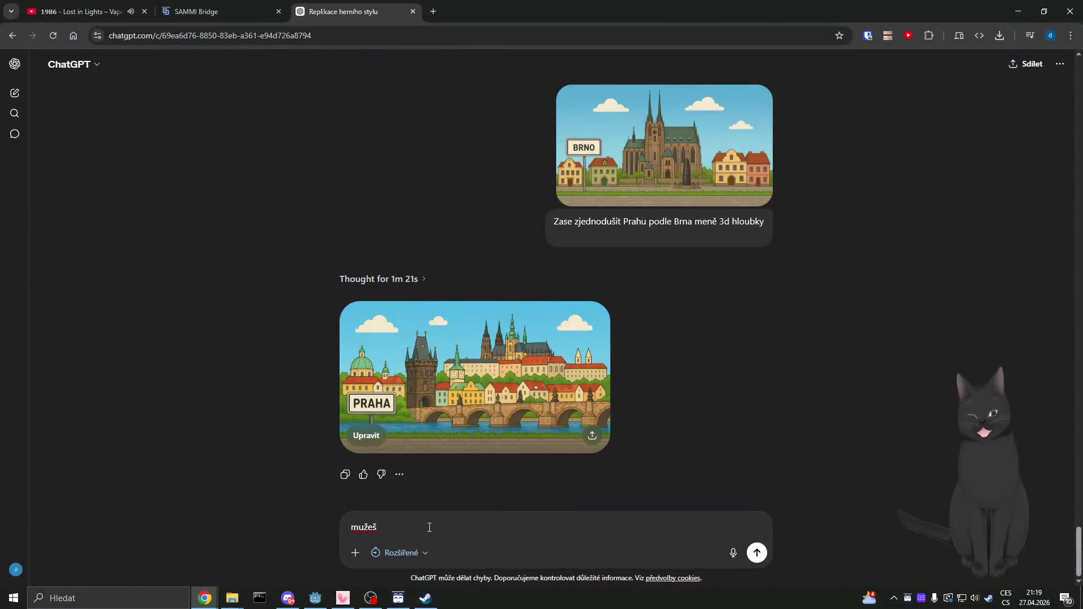
{"action": "type", "text": " mi"}
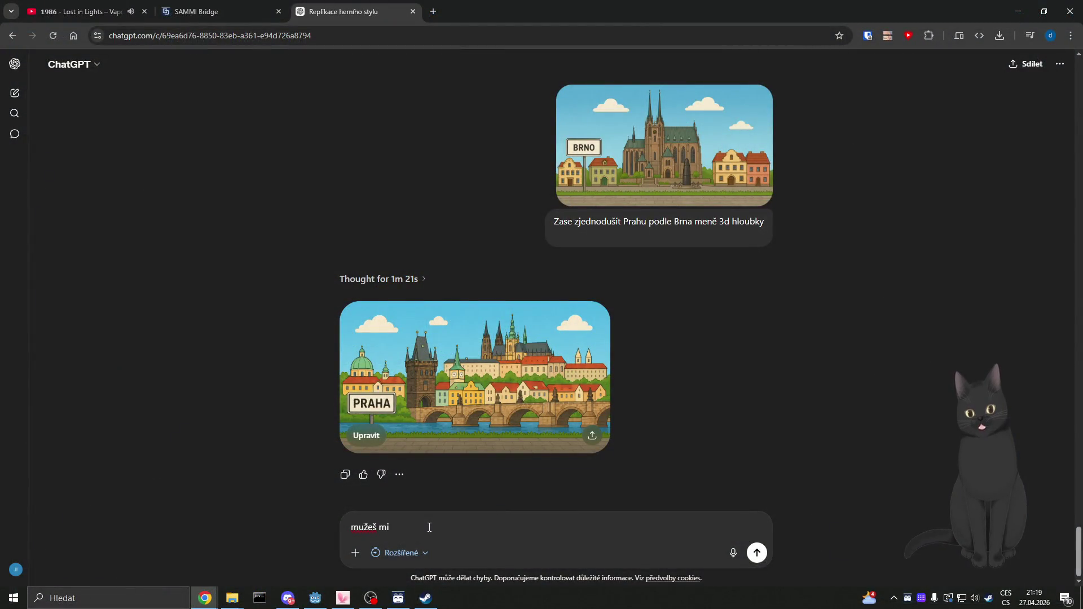
{"action": "type", "text": " trozebrat,"}
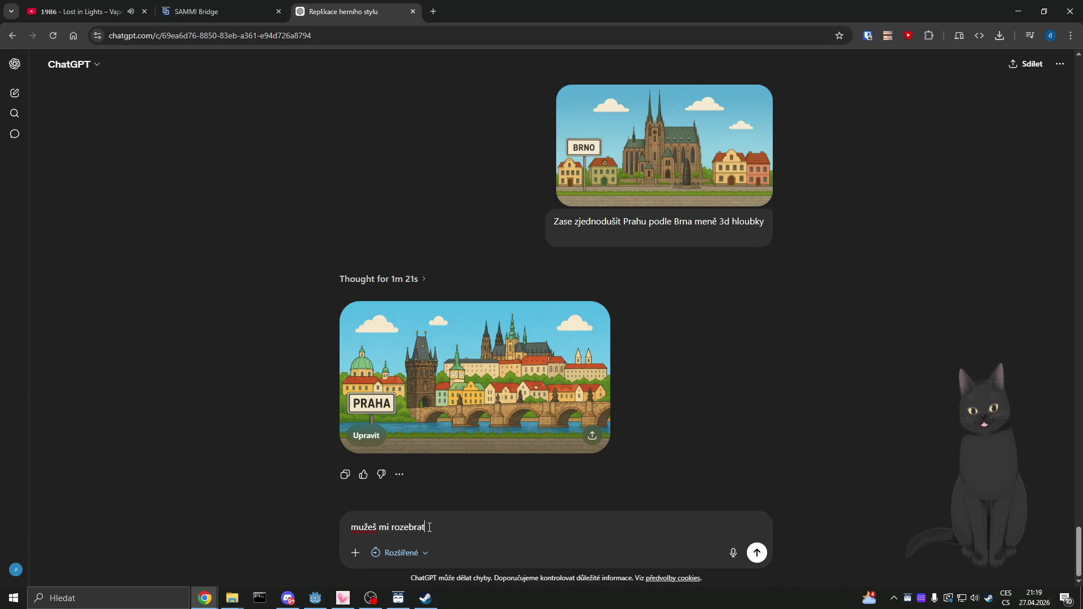
{"action": "key", "text": "BackSpace"}
{"action": "key", "text": "ctrl+v"}
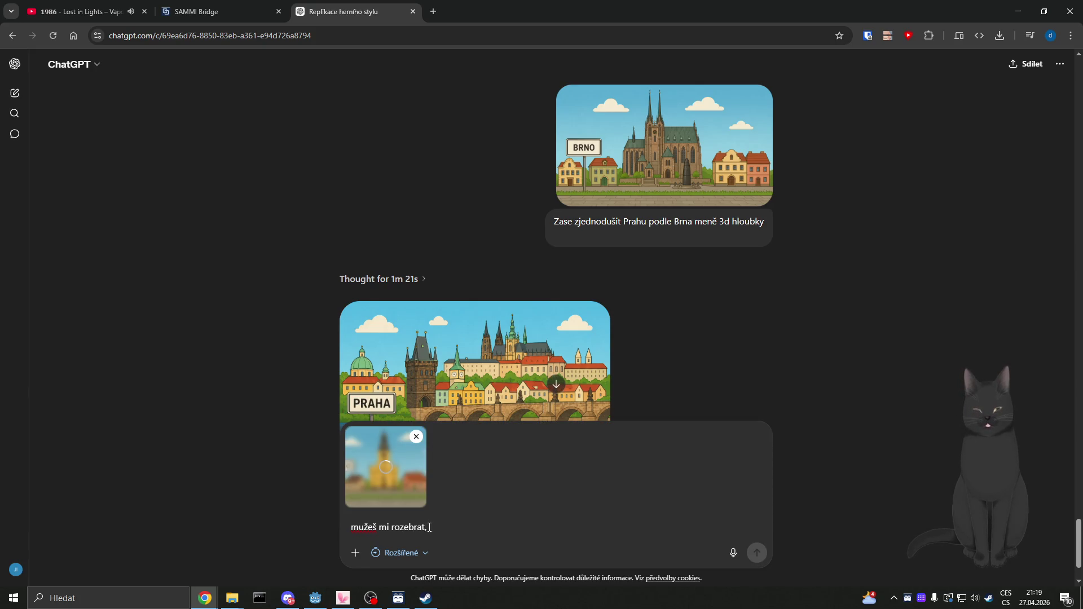
{"action": "key", "text": "BackSpace"}
{"action": "key", "text": "BackSpace"}
{"action": "key", "text": "BackSpace"}
{"action": "type", "text": "Roze"}
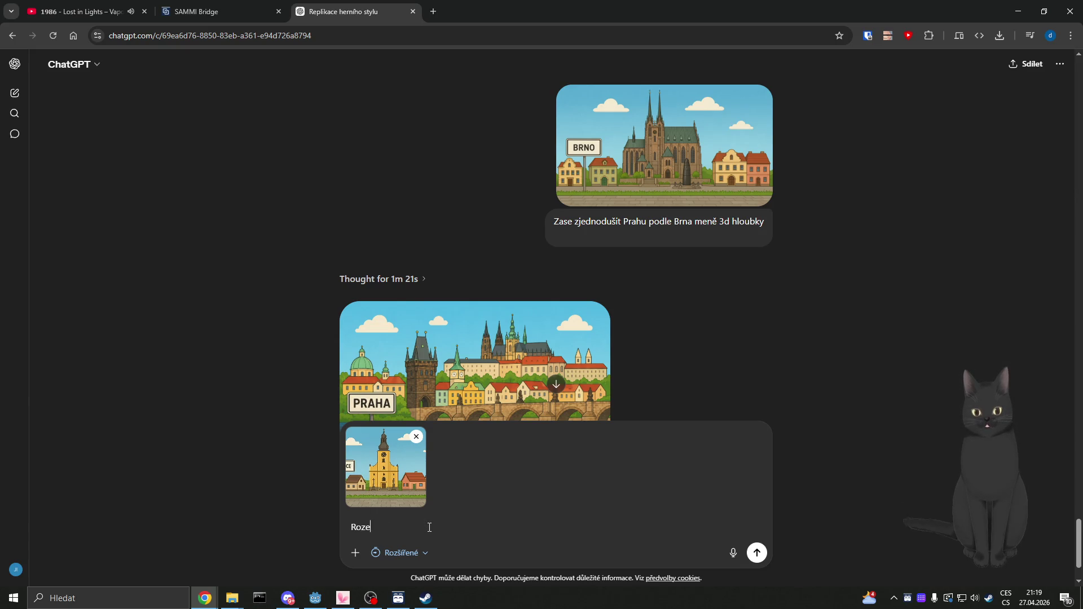
{"action": "type", "text": "ber mi tento obrázek"}
{"action": "key", "text": "BackSpace"}
{"action": "key", "text": "BackSpace"}
{"action": "type", "text": "ek a "}
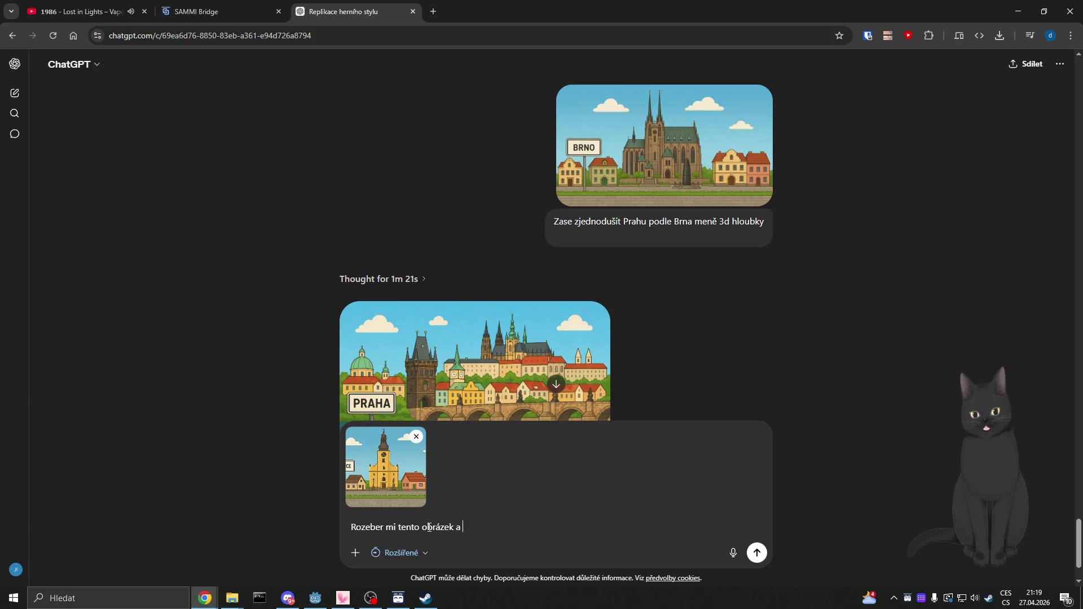
{"action": "type", "text": "pošli mi vrst"}
{"action": "type", "text": "vy samostatně"}
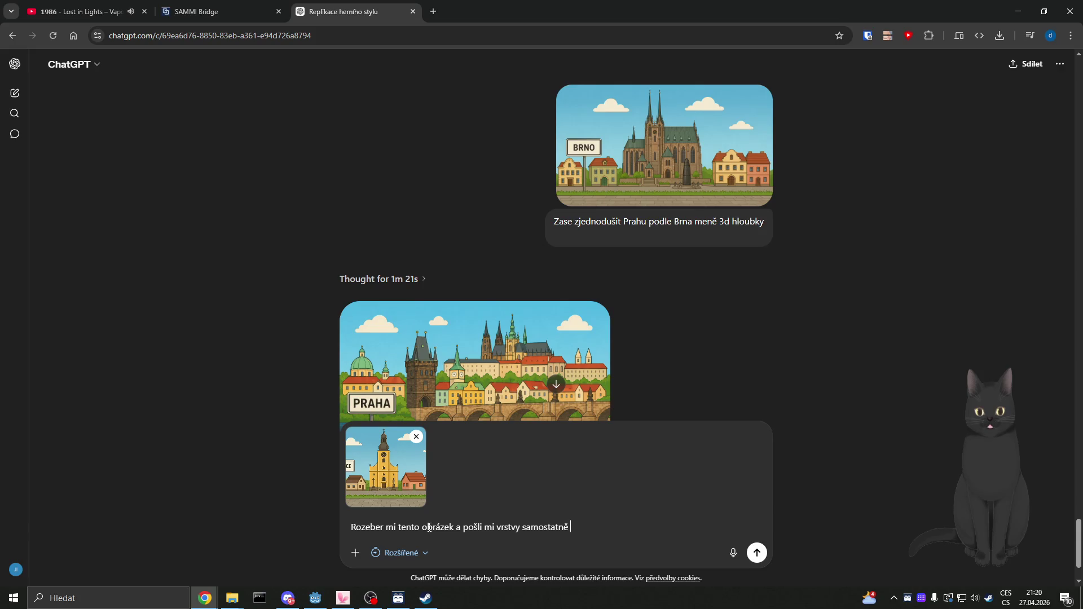
{"action": "type", "text": "bez pozadí."}
{"action": "key", "text": "BackSpace"}
{"action": "key", "text": "BackSpace"}
{"action": "type", "text": "ab"}
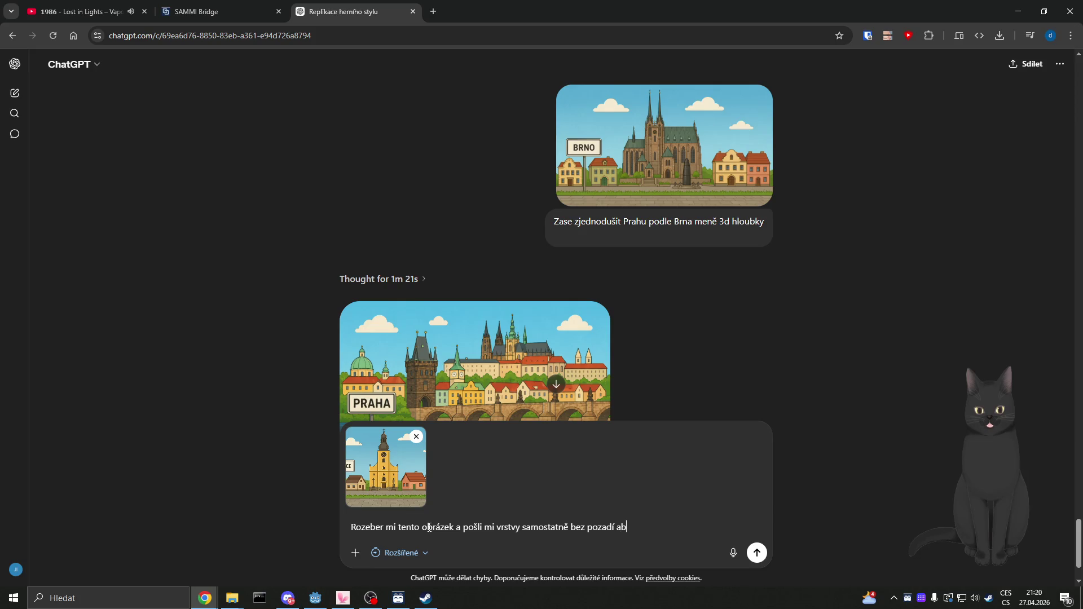
{"action": "type", "text": "ych to mohl po"}
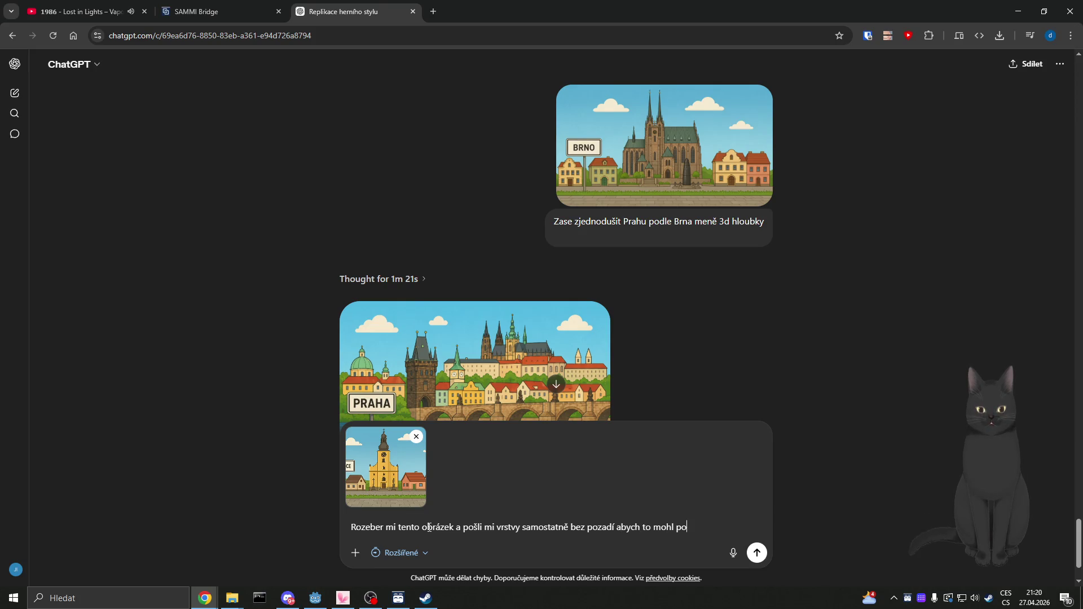
{"action": "type", "text": "skládat do hry"}
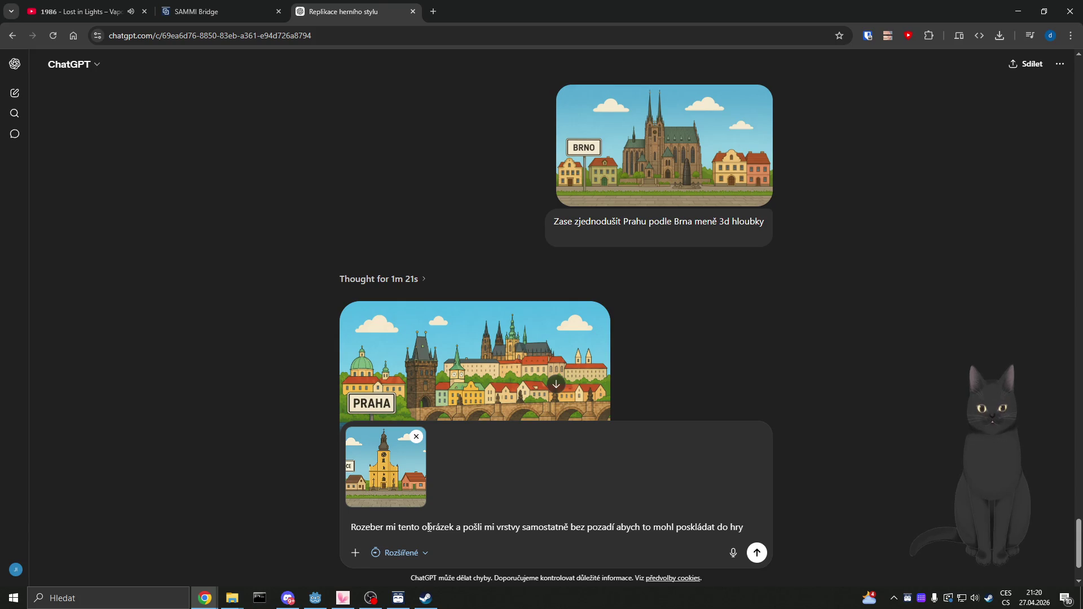
{"action": "key", "text": "Return"}
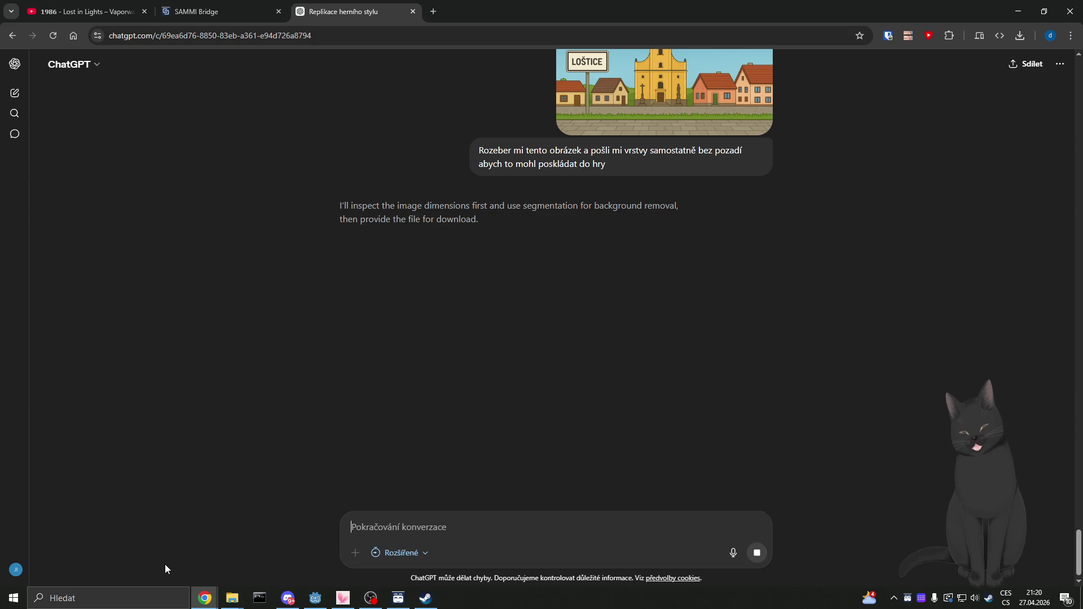
Step: Play the L.A. Night Drive 1980–1989 mix on YouTube and minimize Chrome
{"action": "left_click", "coordinate": [84, 11]}
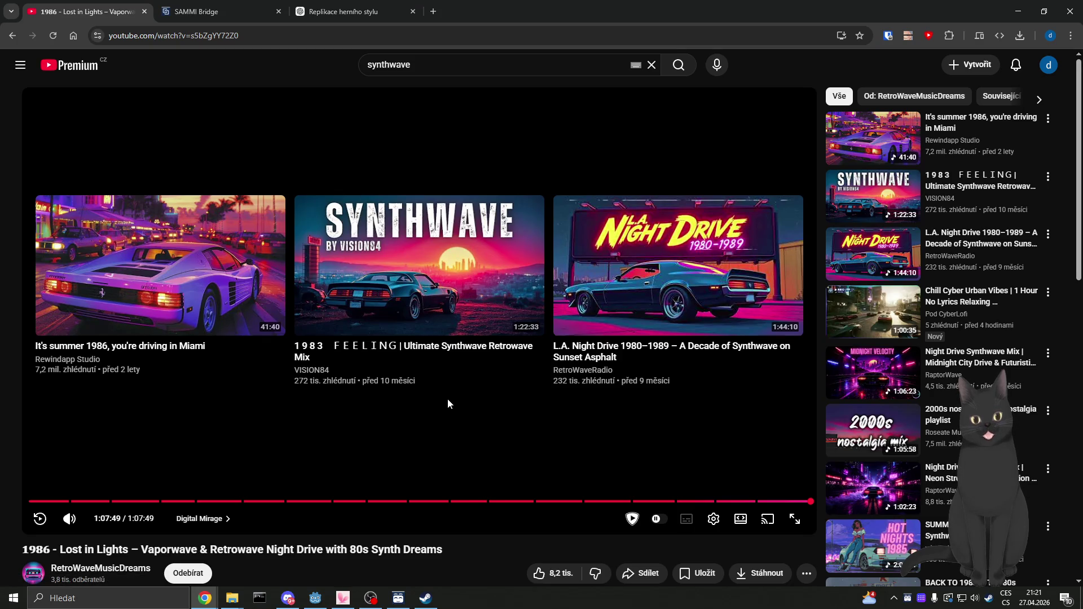
{"action": "left_click", "coordinate": [997, 244]}
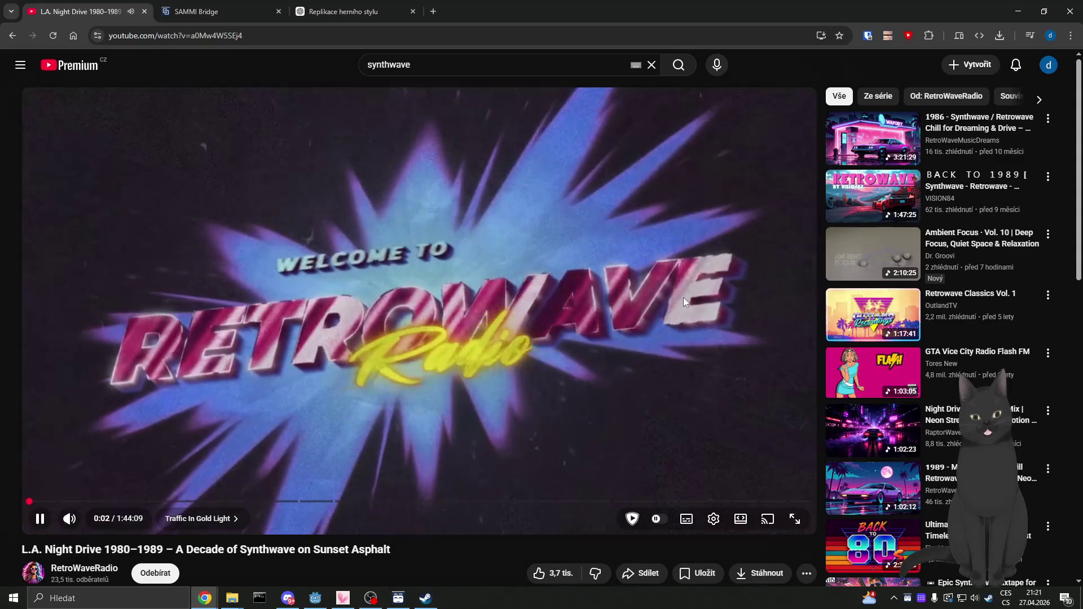
{"action": "left_click", "coordinate": [1014, 15]}
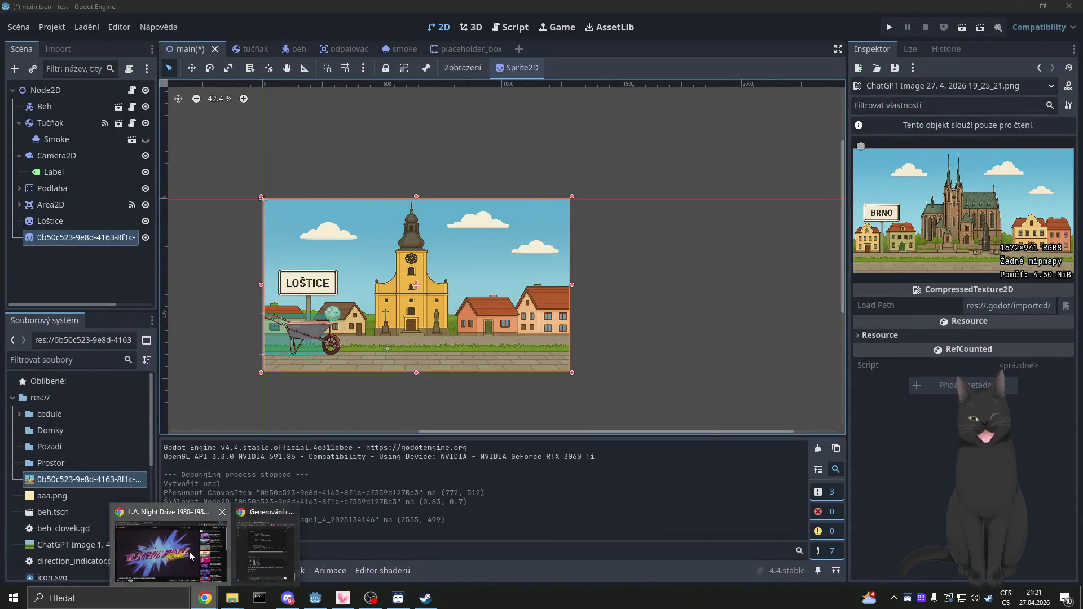
Step: Restore Chrome and switch back to the ChatGPT conversation tab
{"action": "left_click", "coordinate": [205, 598]}
{"action": "left_click", "coordinate": [344, 11]}
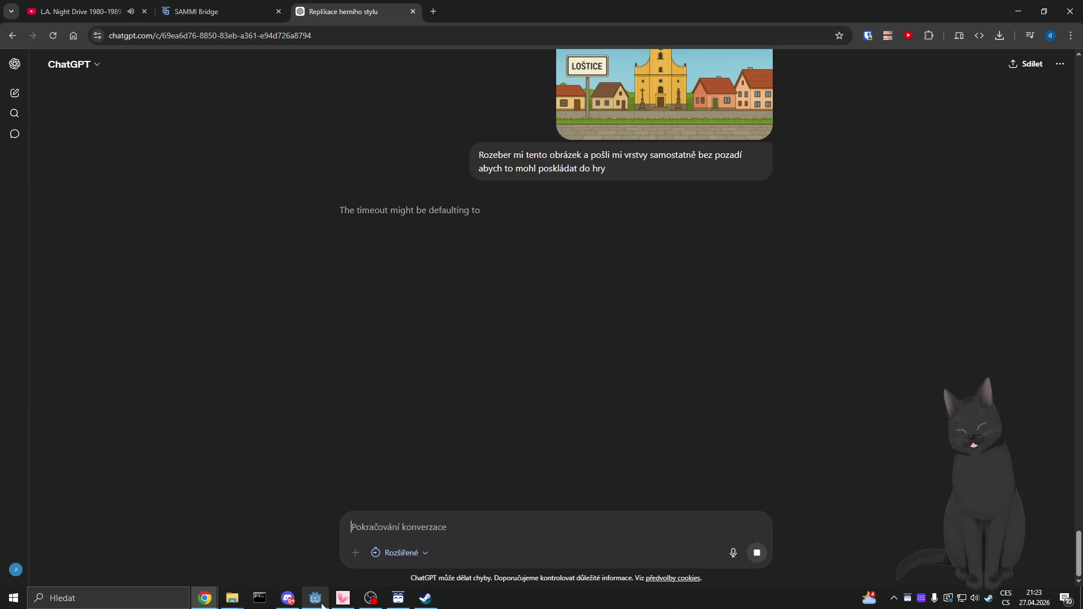
Step: Switch from ChatGPT back to the Godot editor showing the town scene
{"action": "mouse_move", "coordinate": [319, 604]}
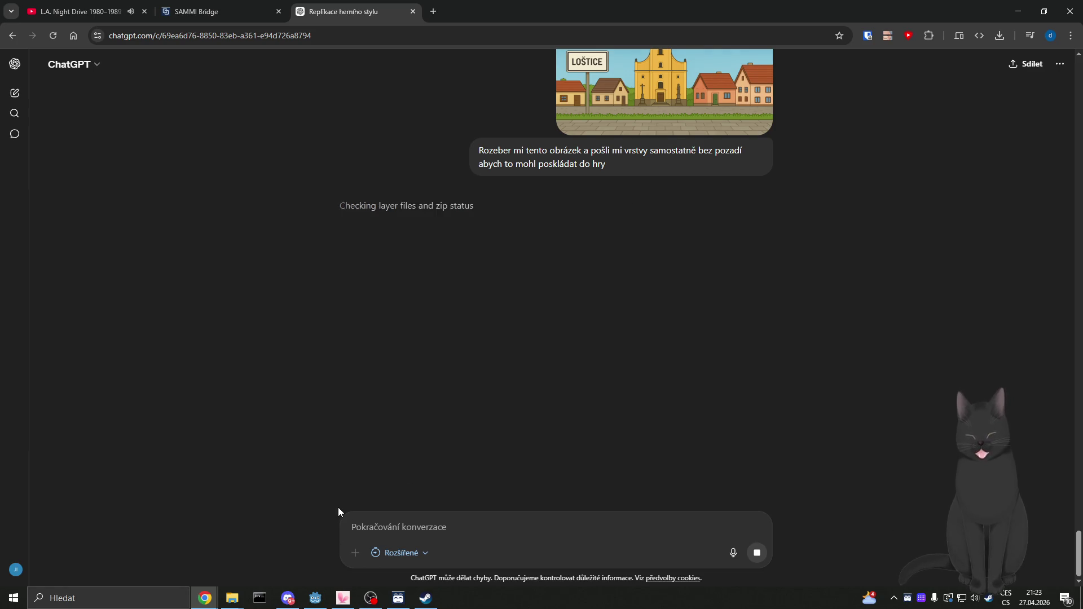
{"action": "key", "text": "alt+Tab"}
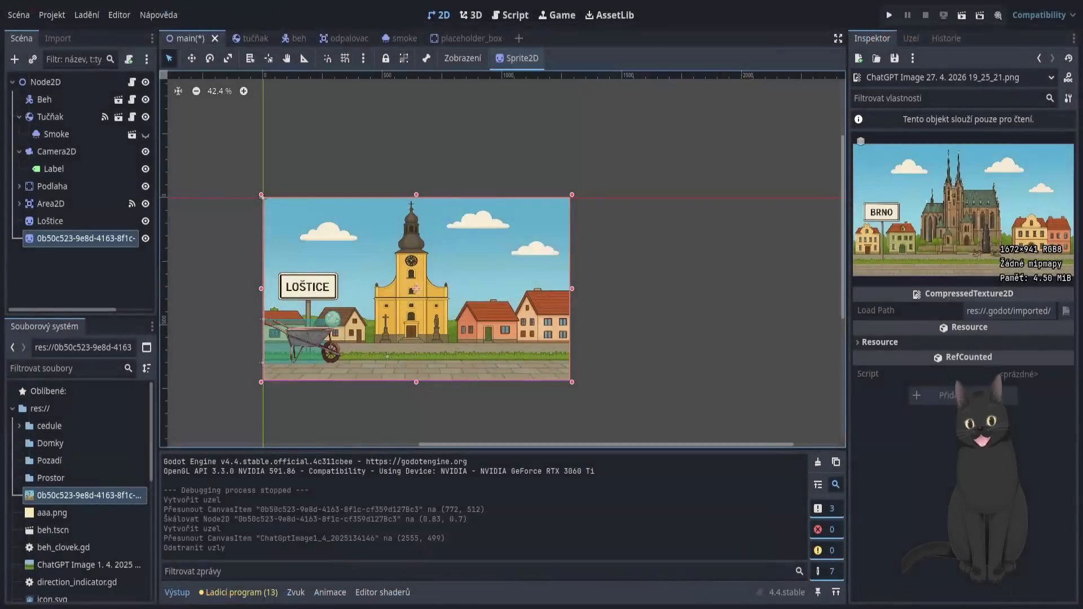